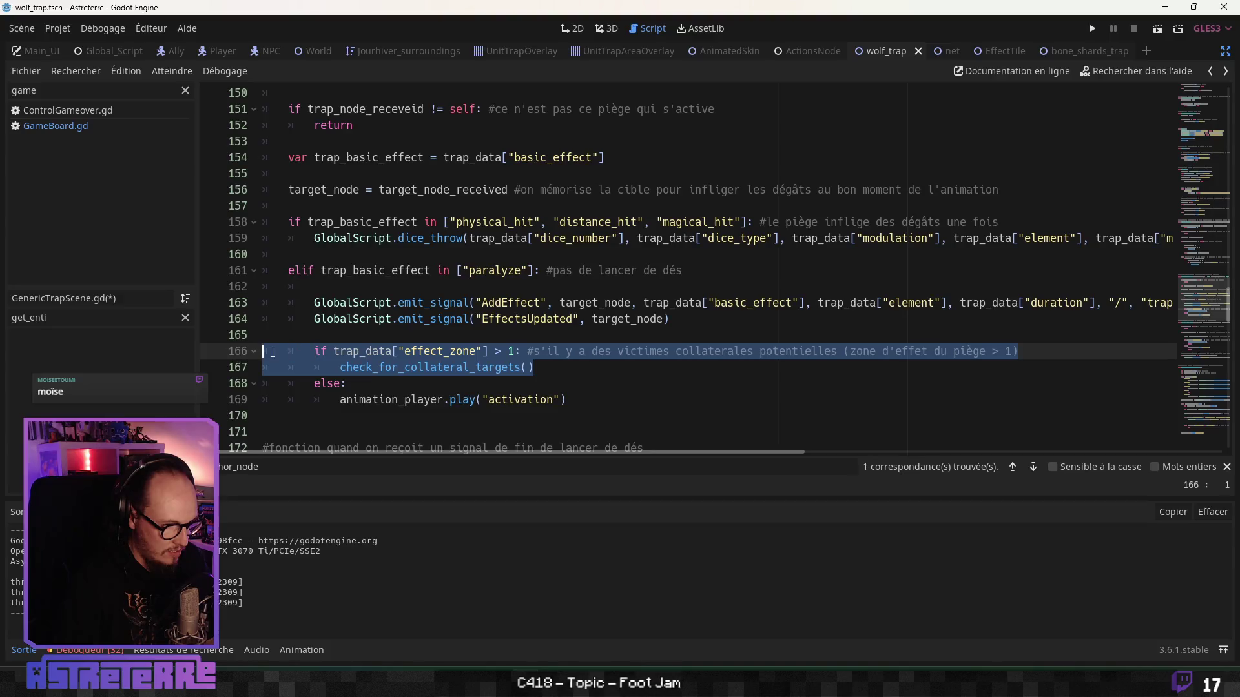
Step: Select the effect_zone check block and its check_for_collateral_targets() call
left_click(446, 374)
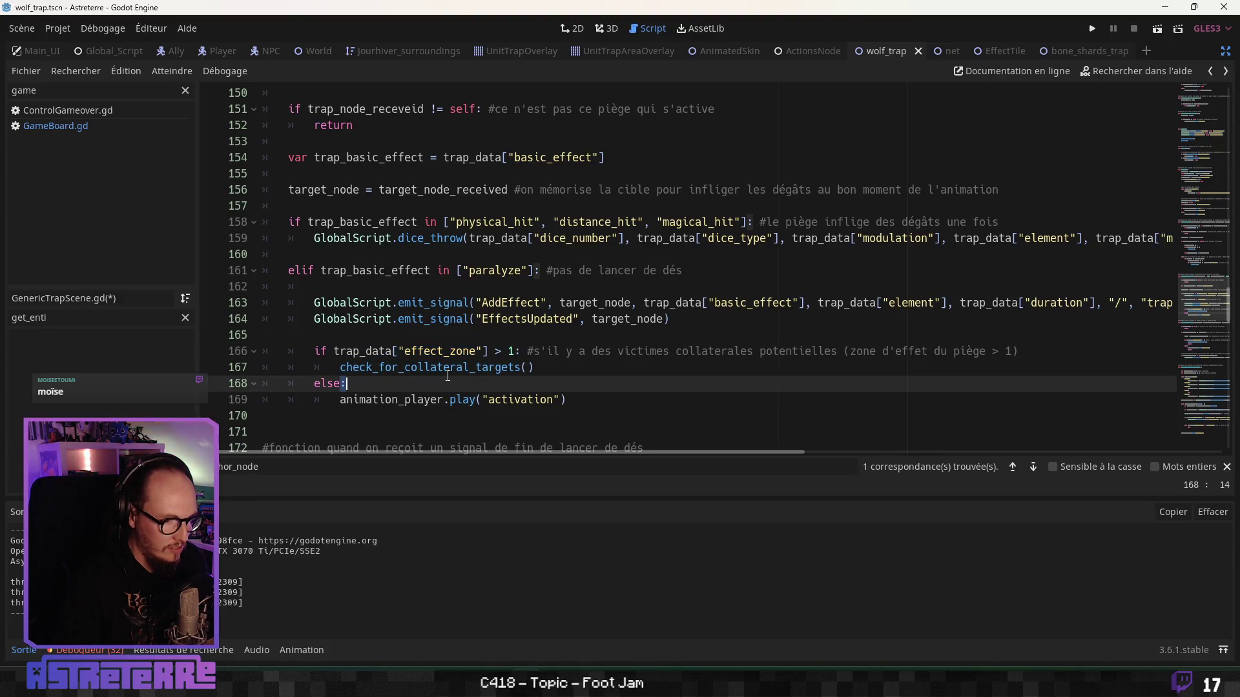
left_click(594, 399)
mouse_move(593, 394)
left_mouse_down()
mouse_move(284, 351)
mouse_move(577, 367)
mouse_move(263, 350)
left_mouse_up()
key("ctrl+c")
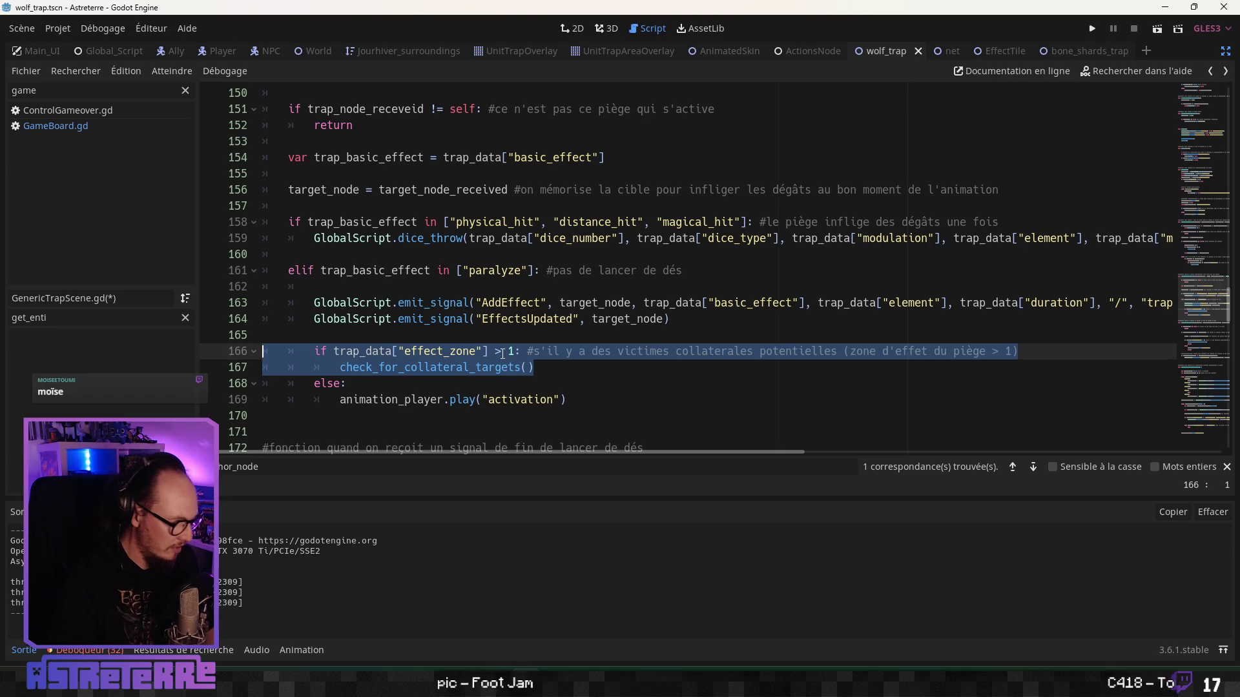
Step: Paste the effect_zone check after the target_node assignment at line 158 and fix its indentation
left_click(321, 208)
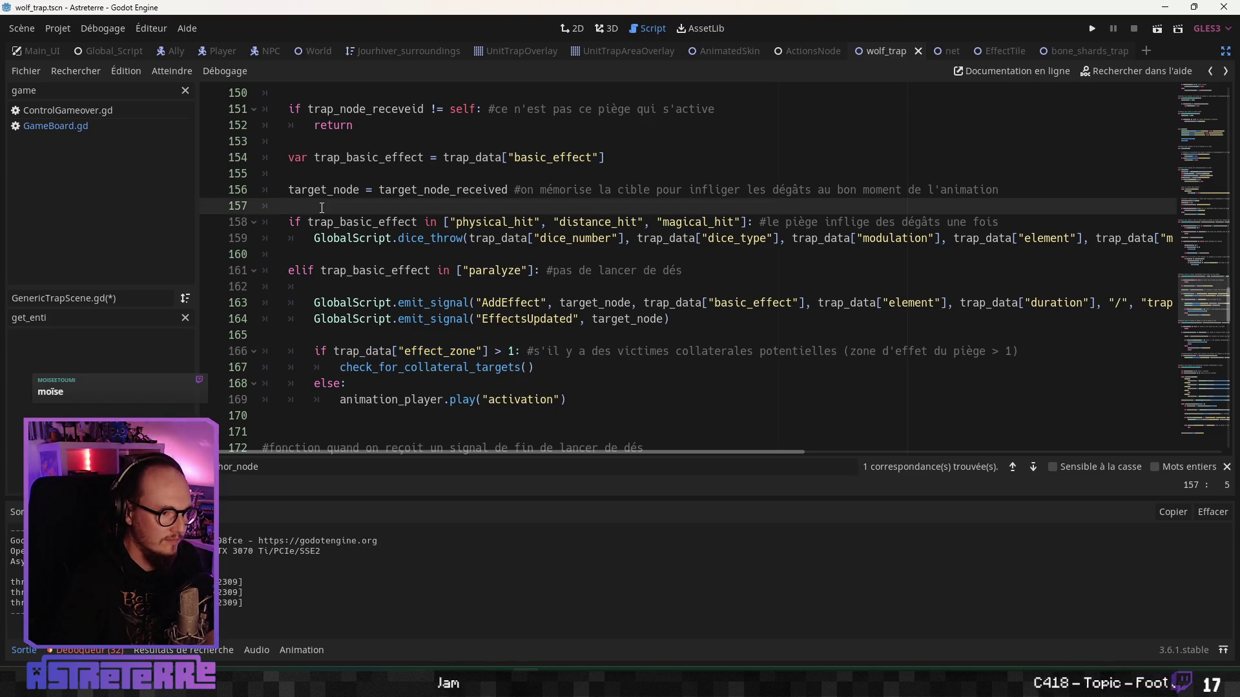
key("Return")
key("Return")
key("Return")
key("Up")
key("Up")
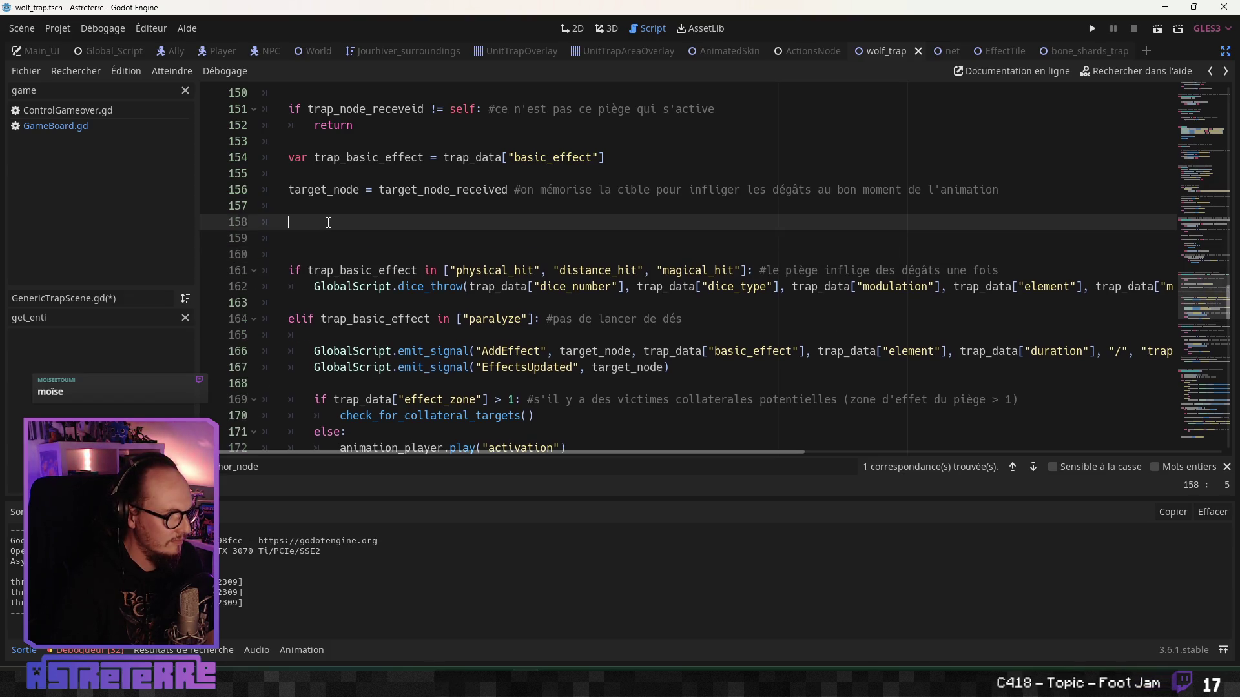
key("ctrl+v")
key("Up")
key("Home")
key("Down")
key("shift+Tab")
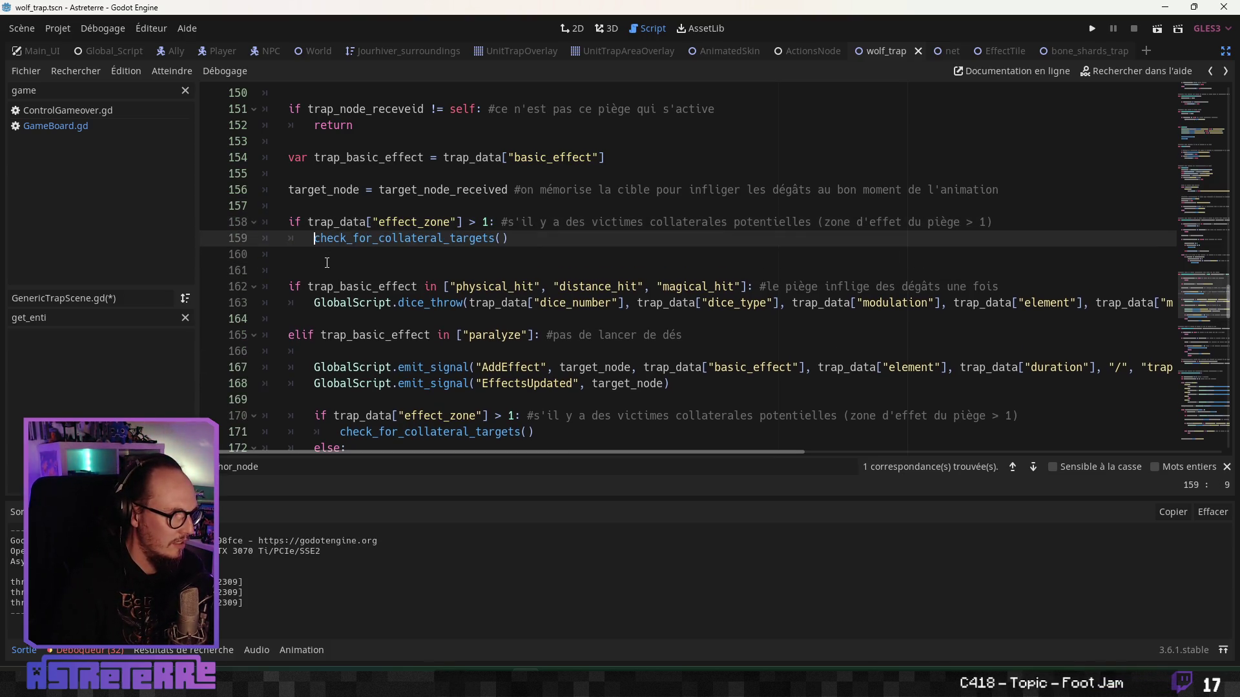
key("Down")
key("Down")
key("Up")
scroll(407, 419, "down", 2)
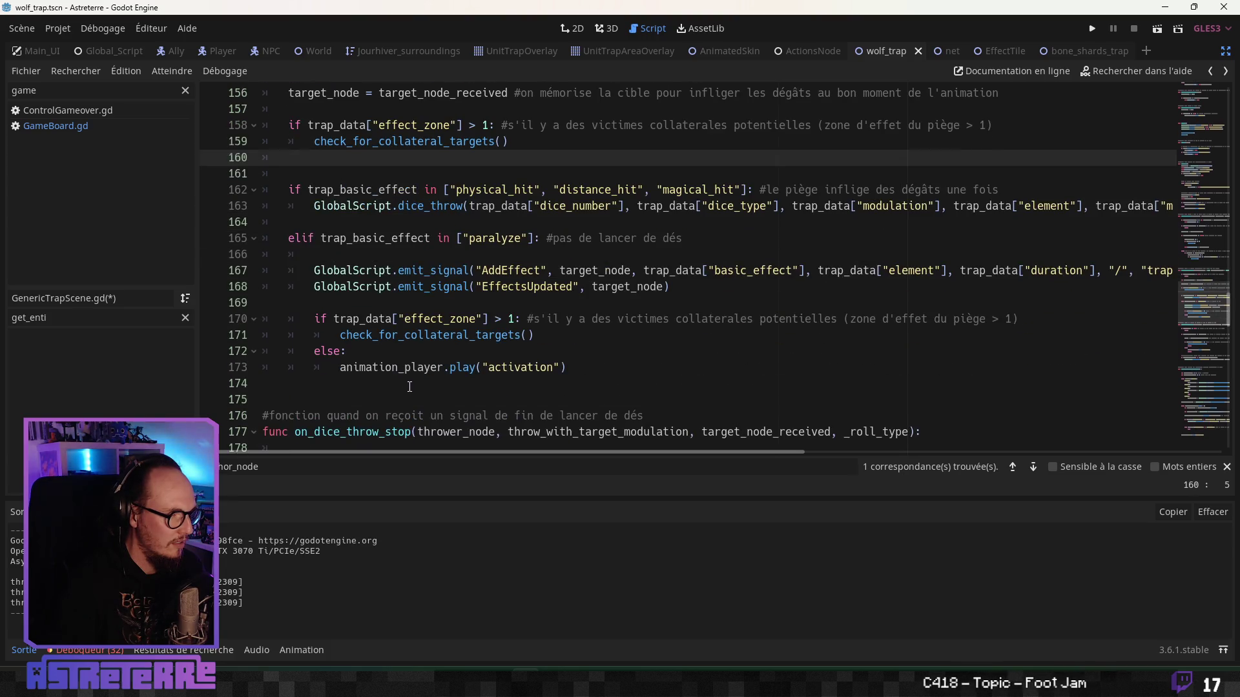
left_click_drag(347, 351, 207, 323)
Step: Delete the old effect_zone if/else and dedent animation_player.play("activation") onto its own line
key("BackSpace")
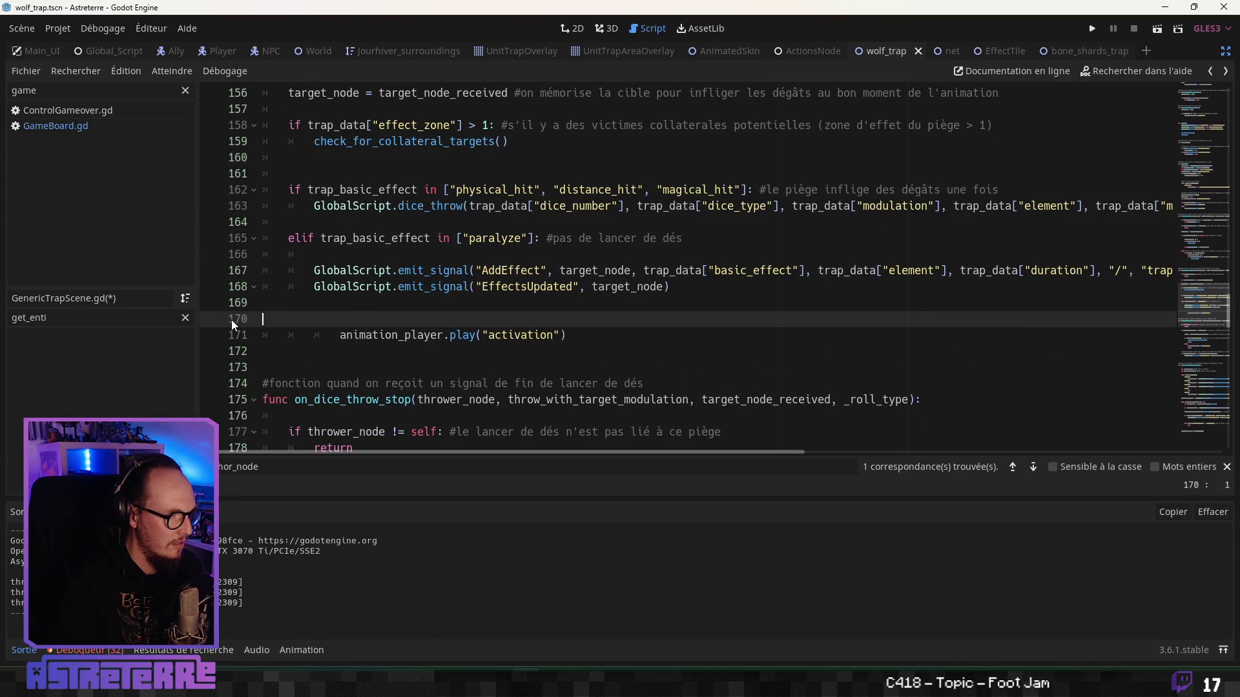
key("BackSpace")
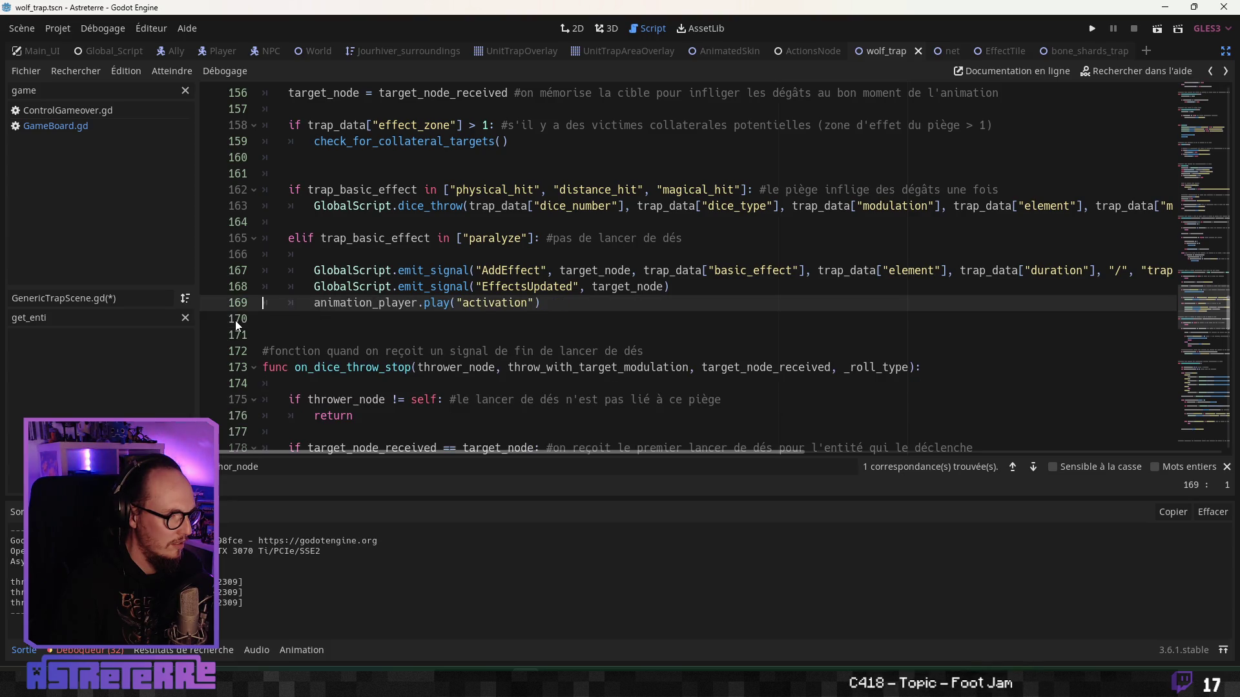
key("shift+Tab")
key("Return")
Step: Review the dice_throw, paralyze elif, collateral check and EffectsUpdated lines around the effect branches
left_click(312, 244)
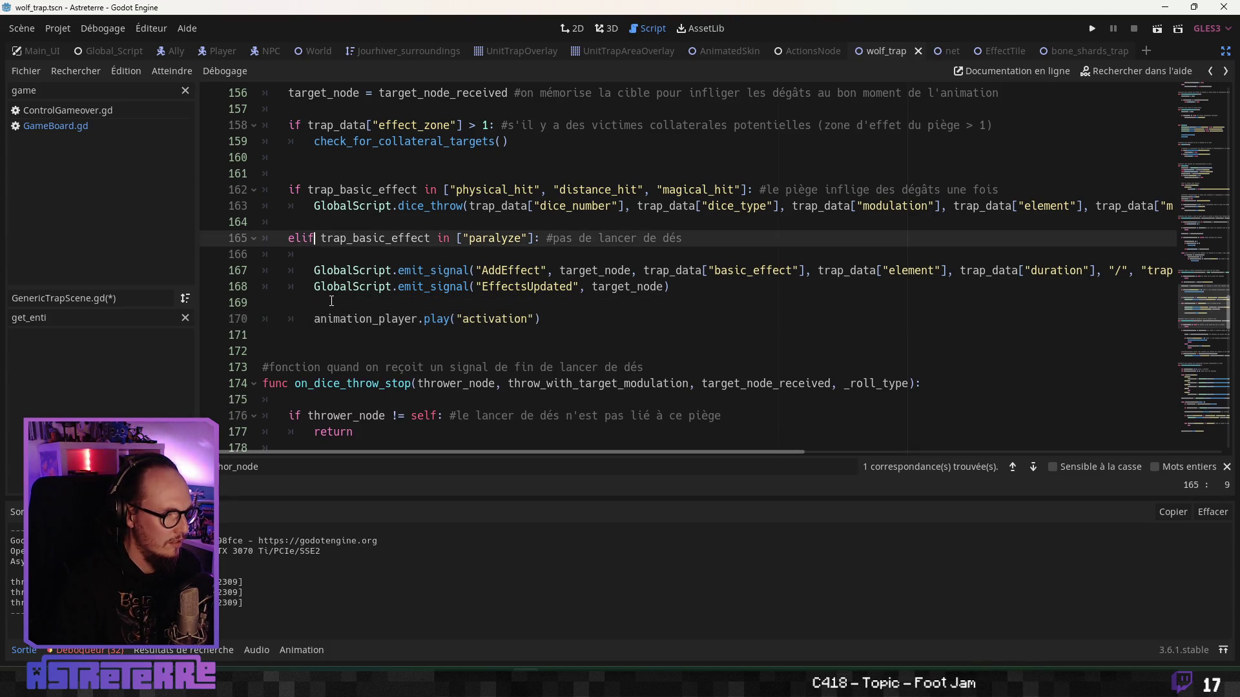
scroll(316, 259, "up", 1)
left_click(333, 253)
left_click(323, 221)
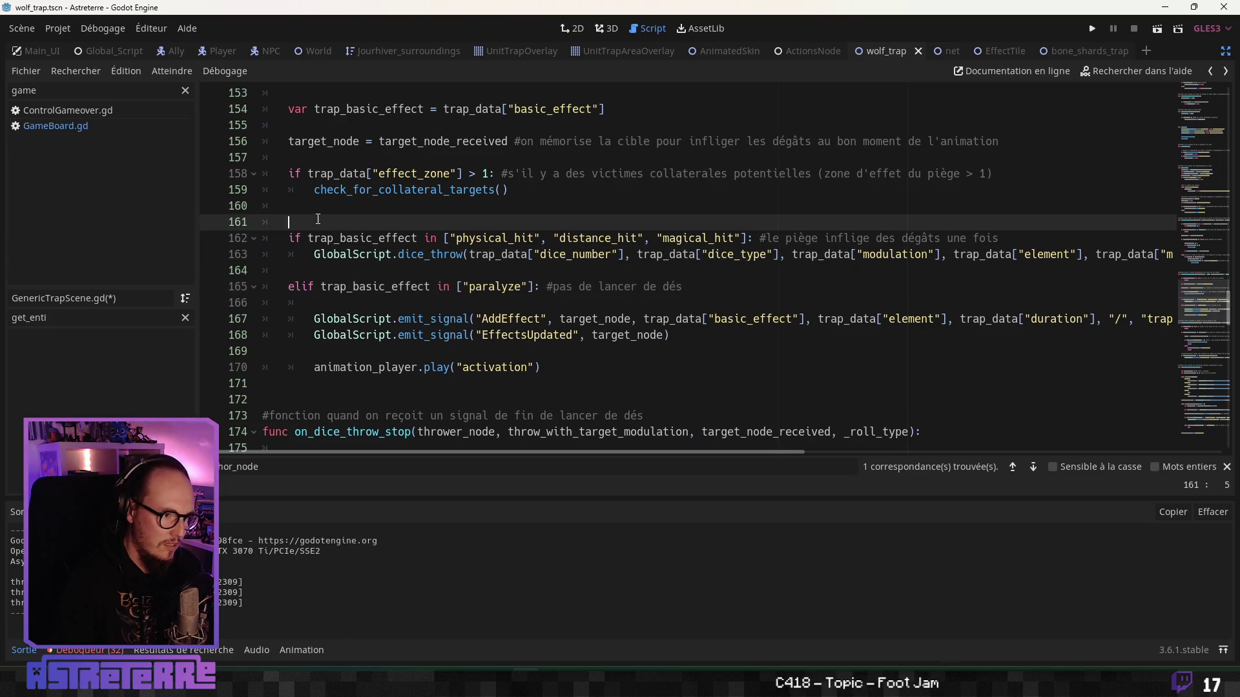
left_click(405, 190)
scroll(407, 195, "down", 1)
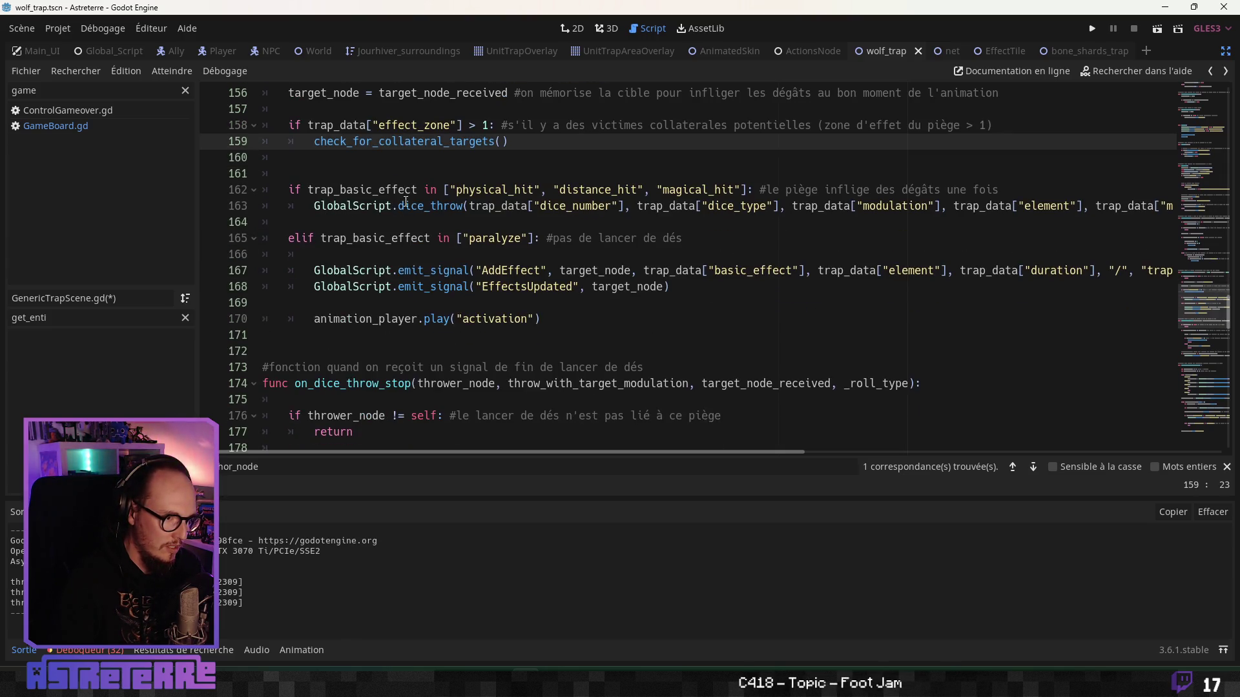
left_click(408, 221)
scroll(412, 234, "down", 1)
left_click(412, 234)
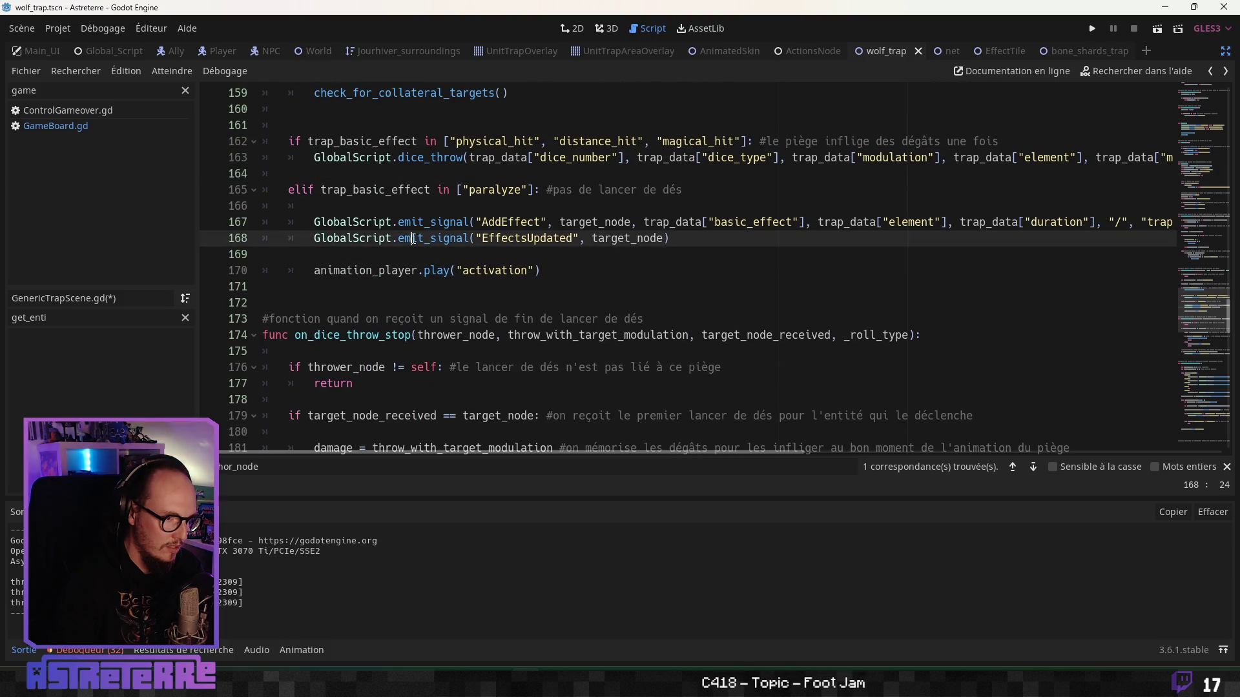
scroll(417, 235, "up", 2)
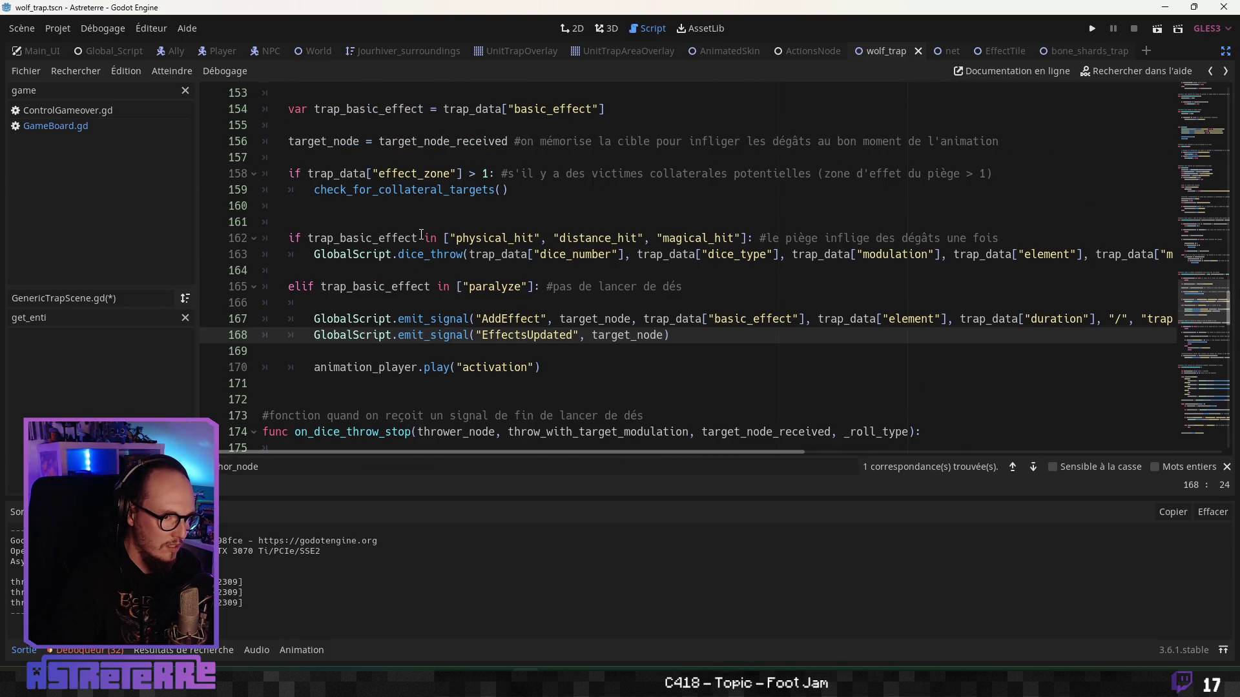
left_click(521, 254)
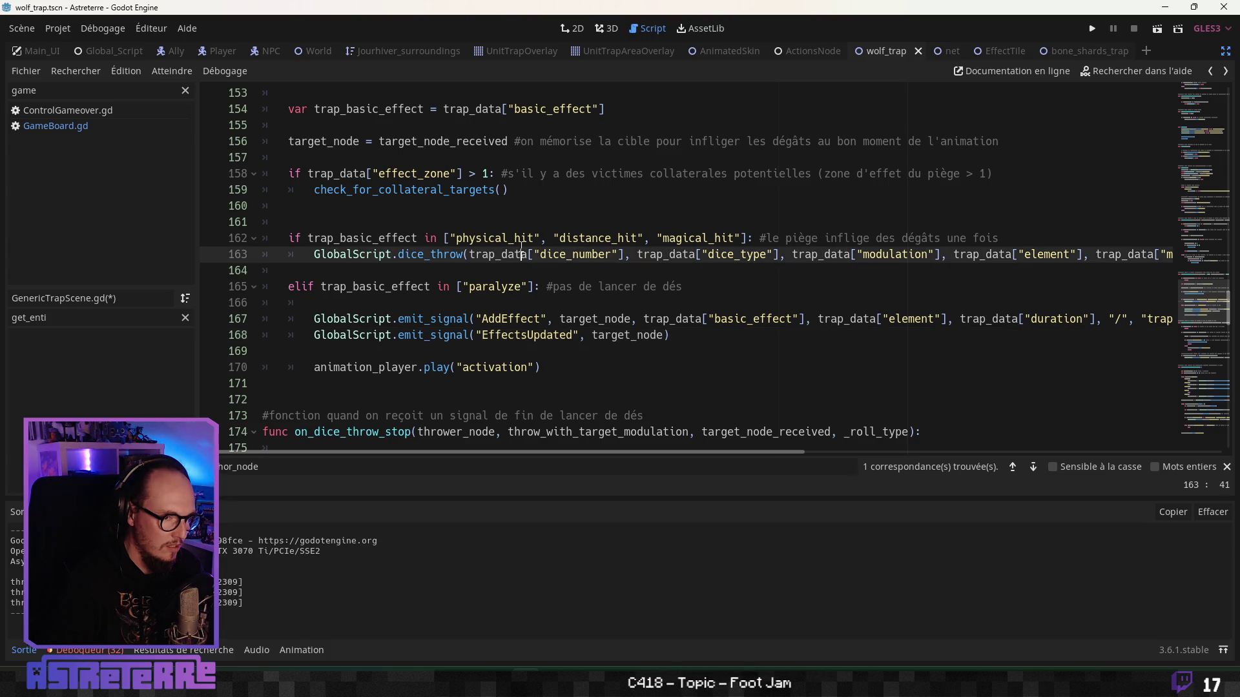
scroll(484, 319, "down", 4)
scroll(485, 319, "down", 11)
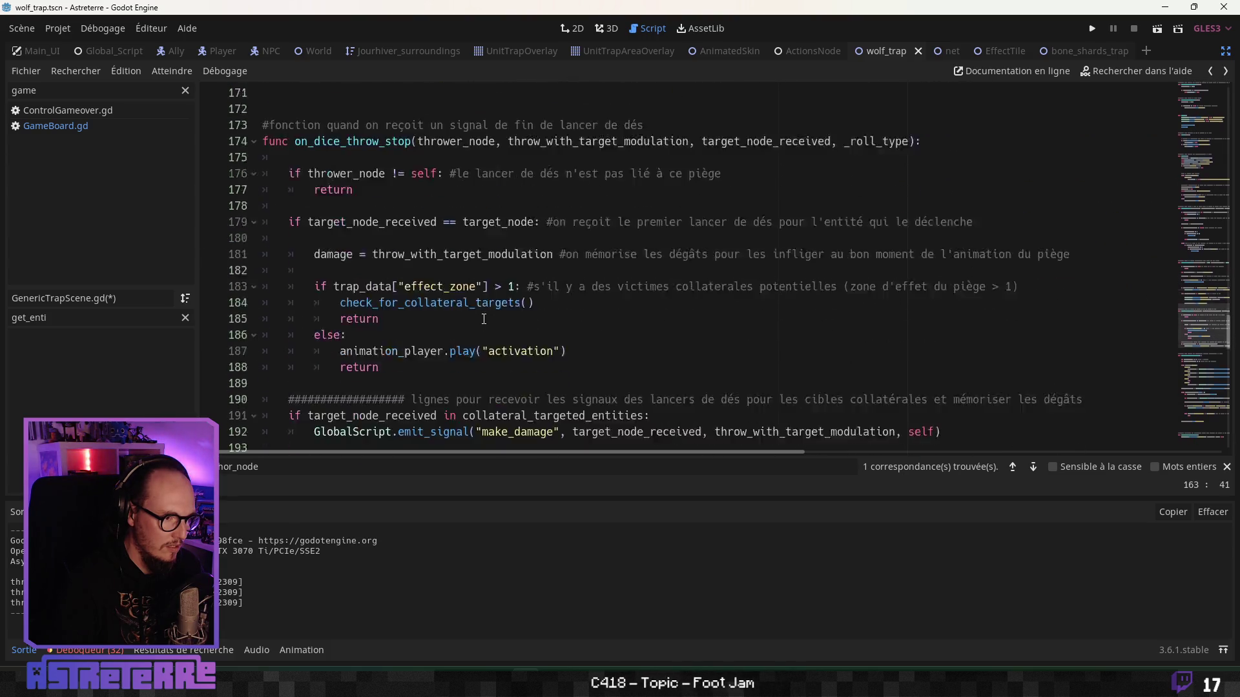
scroll(484, 319, "down", 5)
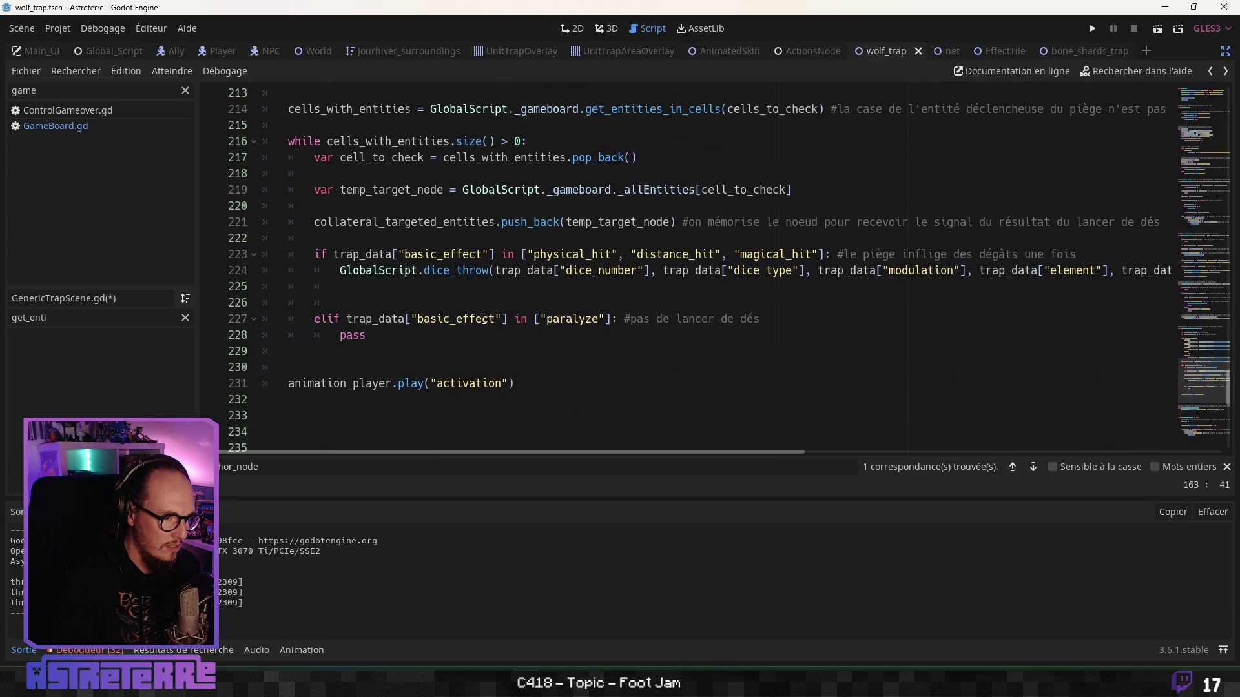
Step: Cut the blank line above the paralyze elif and clear the stray indent below pass
left_click(383, 303)
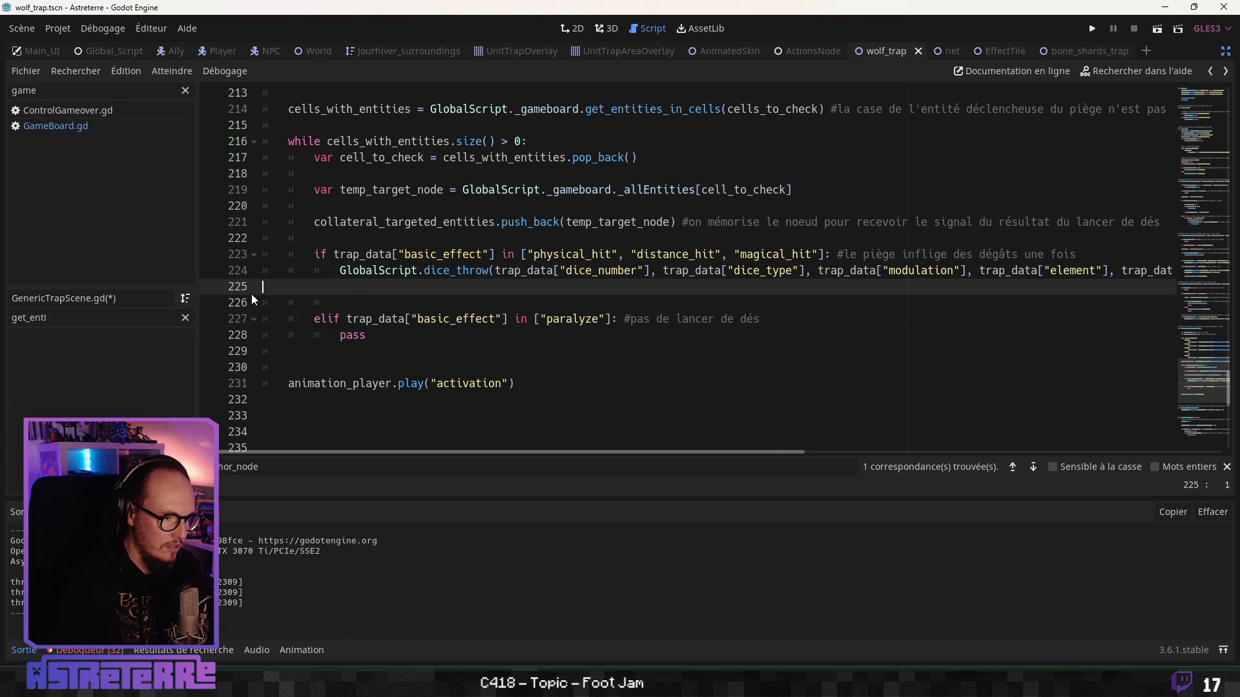
key("ctrl+x")
left_click(411, 323)
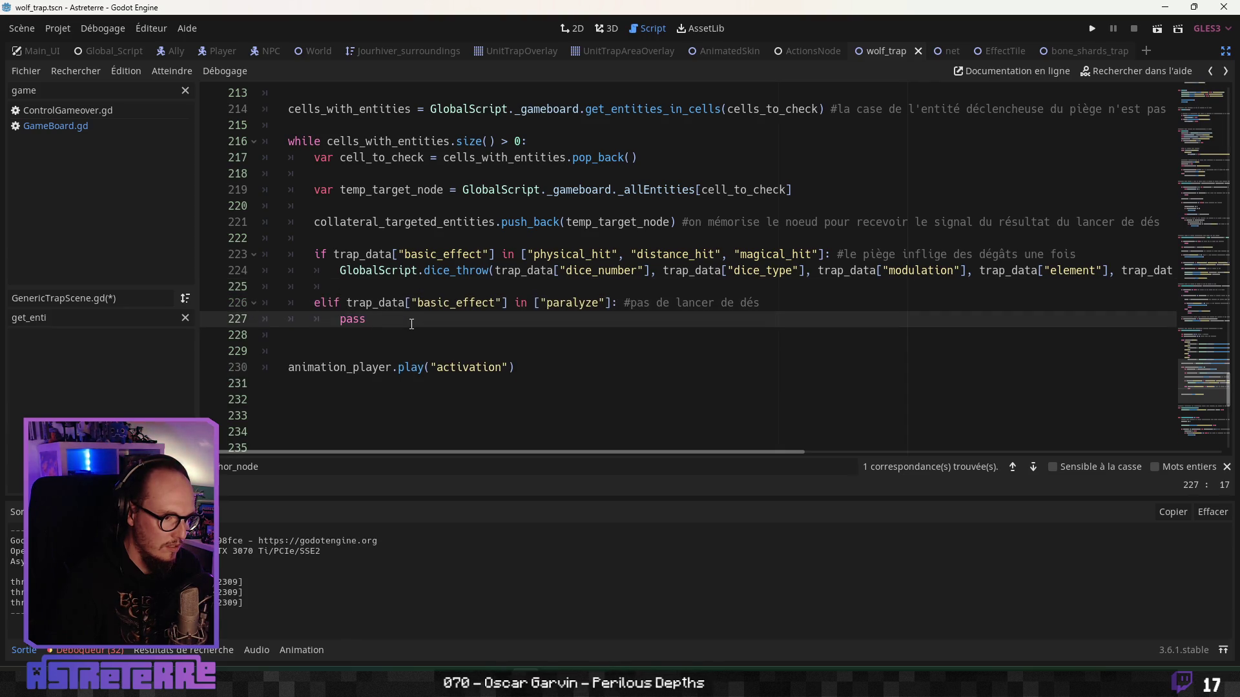
left_click(297, 352)
left_click_drag(308, 342, 252, 347)
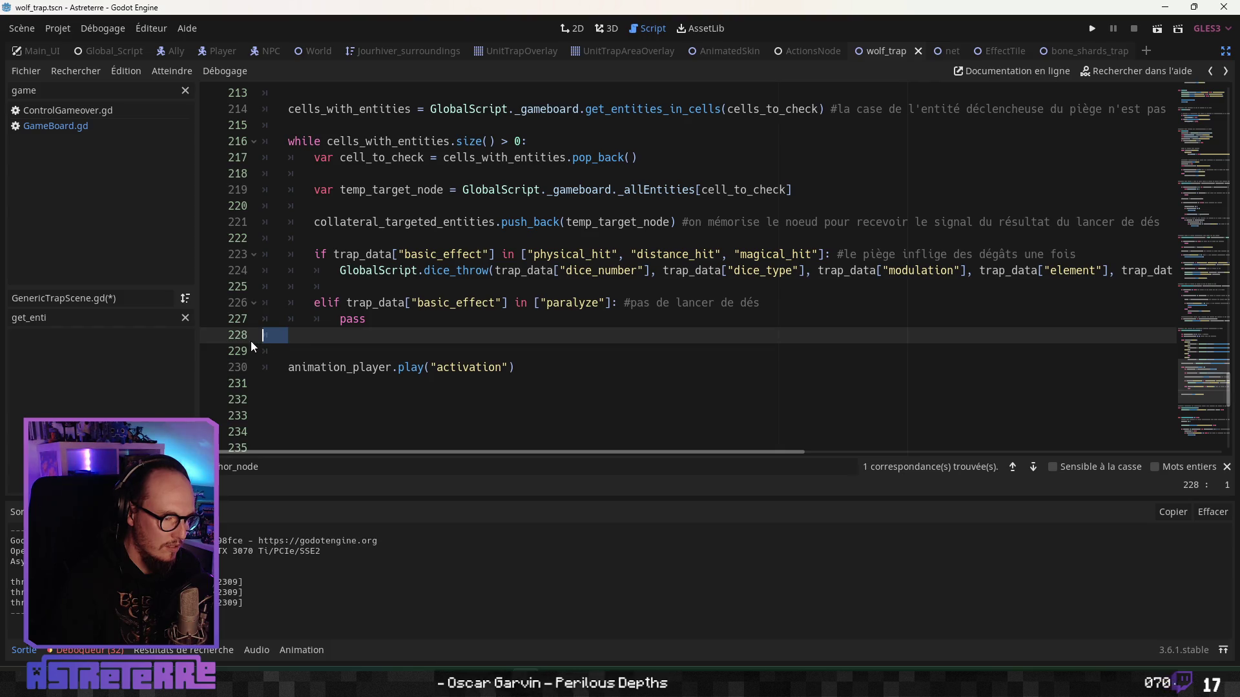
scroll(379, 344, "up", 20)
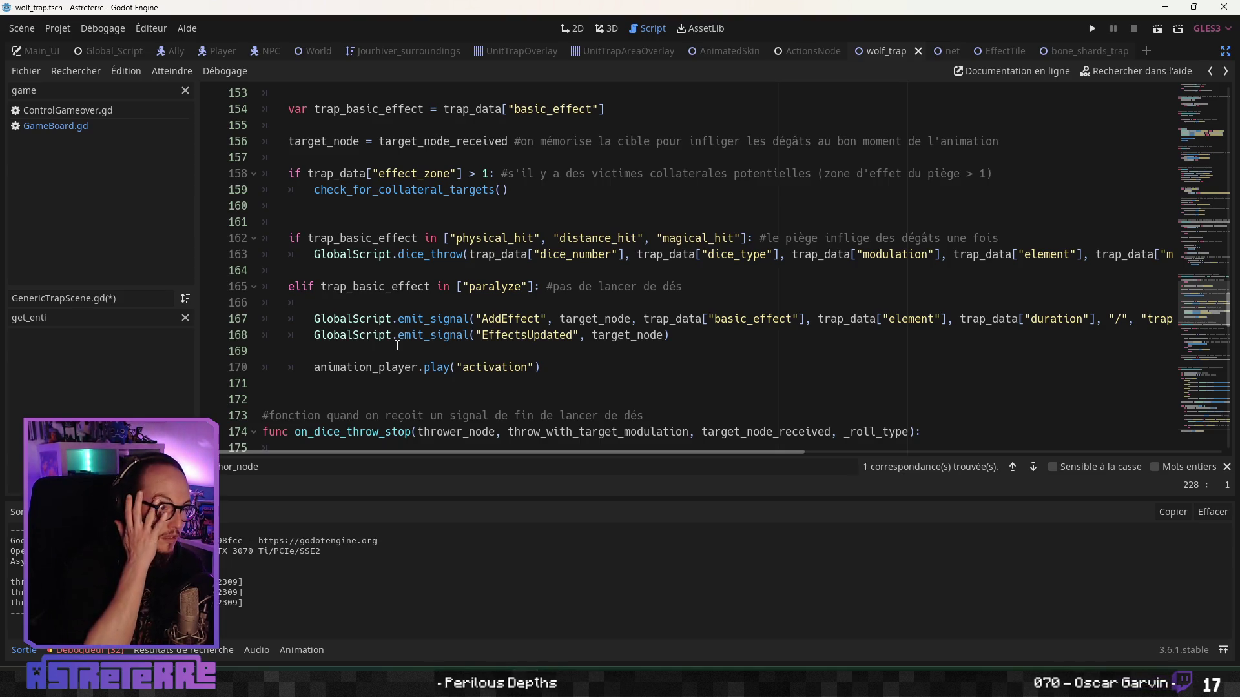
left_click(427, 205)
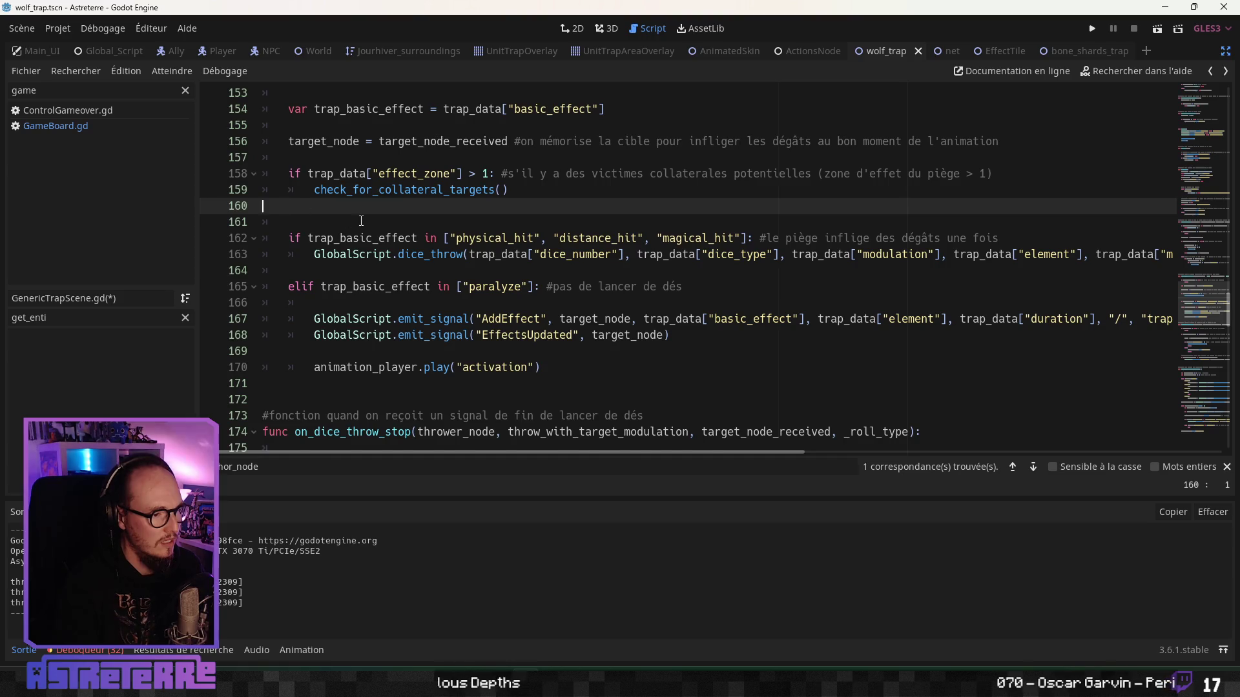
key("BackSpace")
key("BackSpace")
left_click(427, 239)
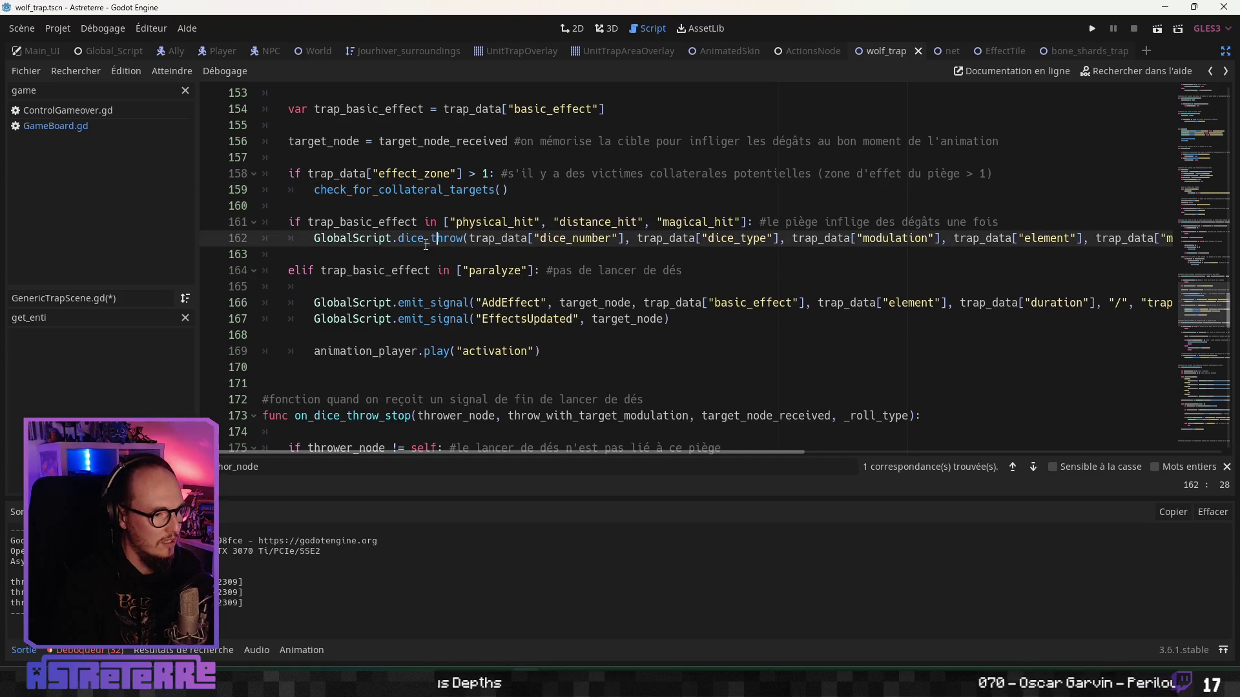
left_click(362, 255)
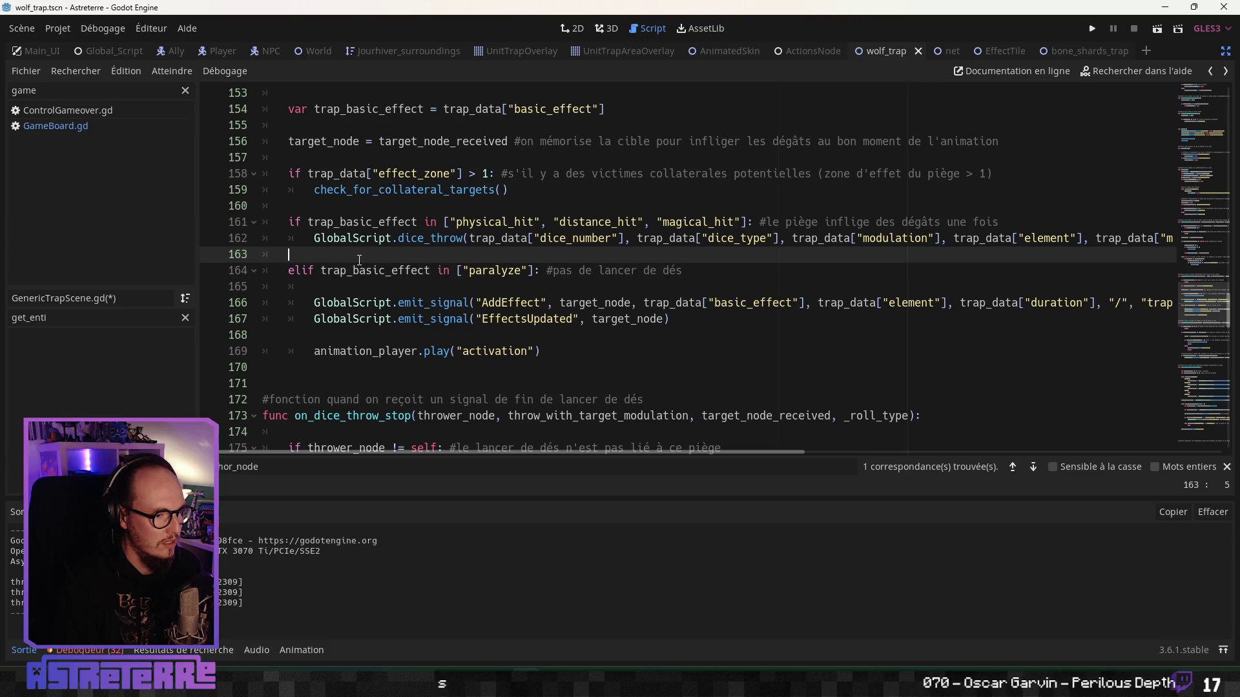
left_click(346, 207)
key("Return")
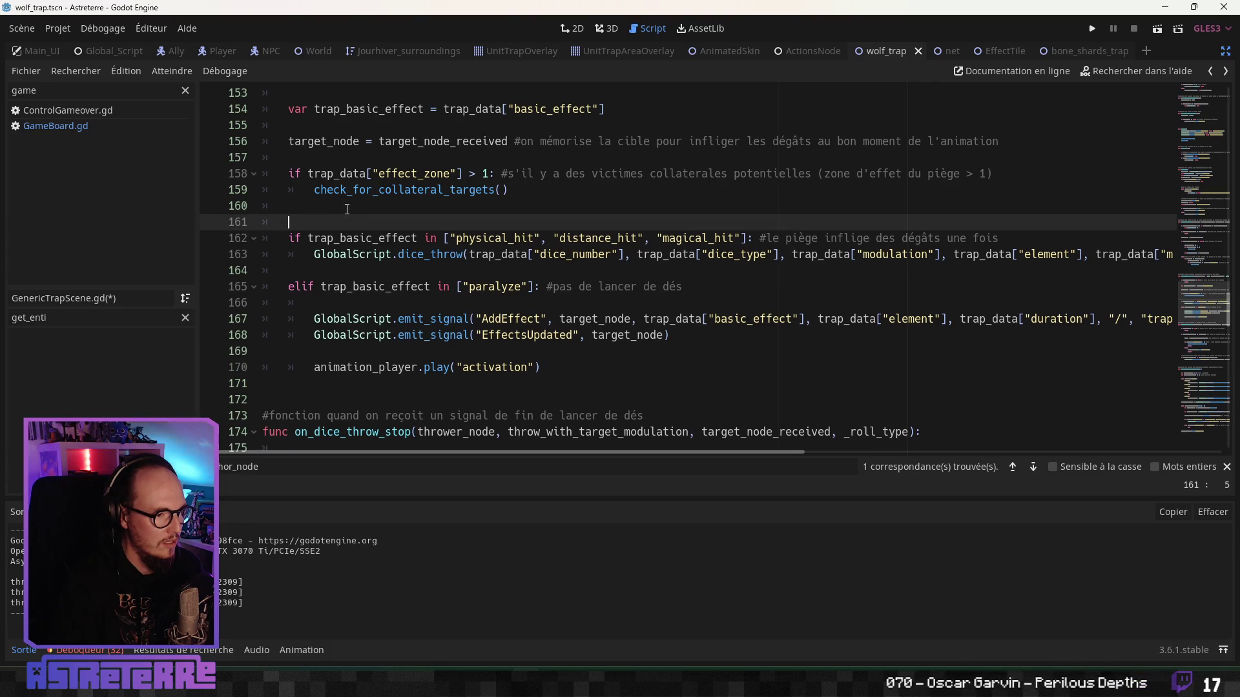
left_click(348, 208)
left_click(332, 263)
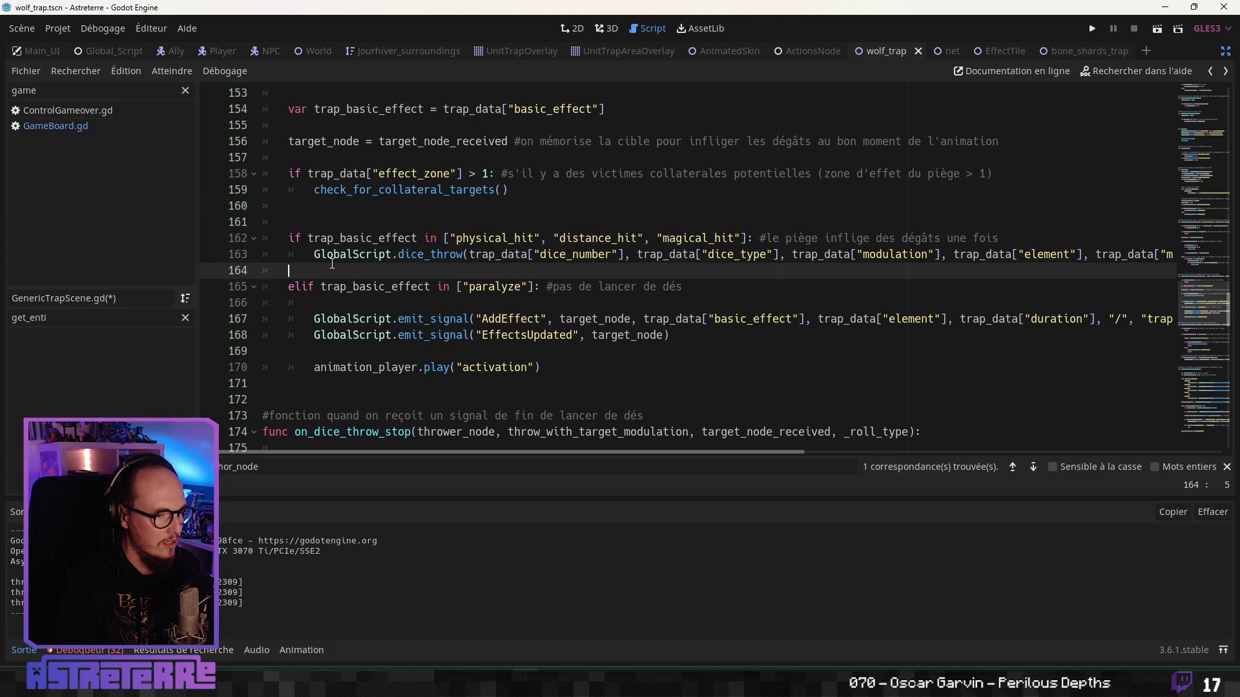
scroll(336, 263, "down", 2)
left_click(346, 265)
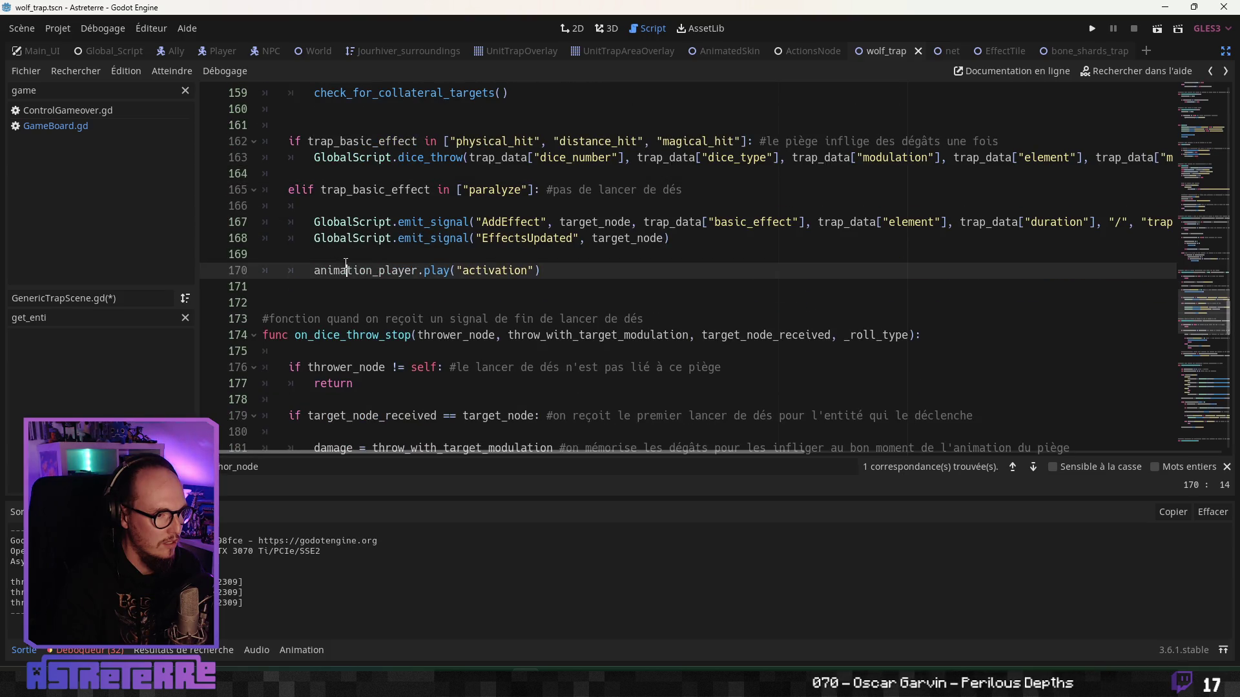
scroll(346, 263, "down", 2)
left_click(368, 286)
scroll(369, 287, "down", 2)
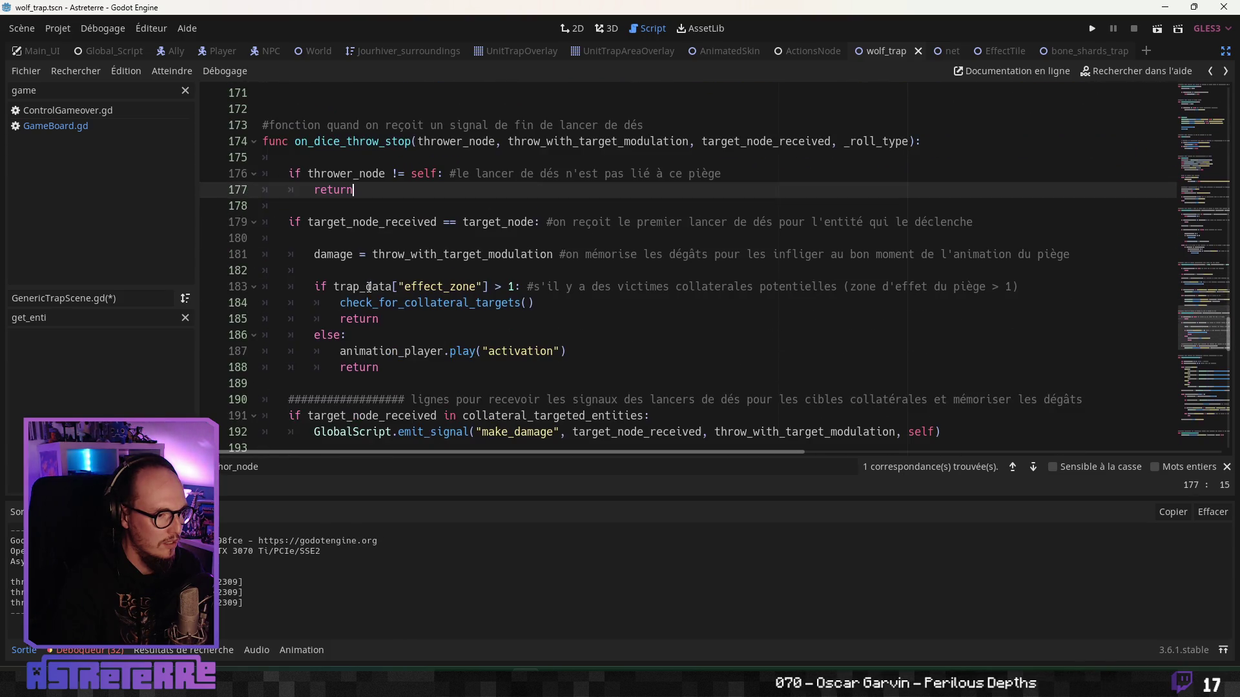
left_click(375, 271)
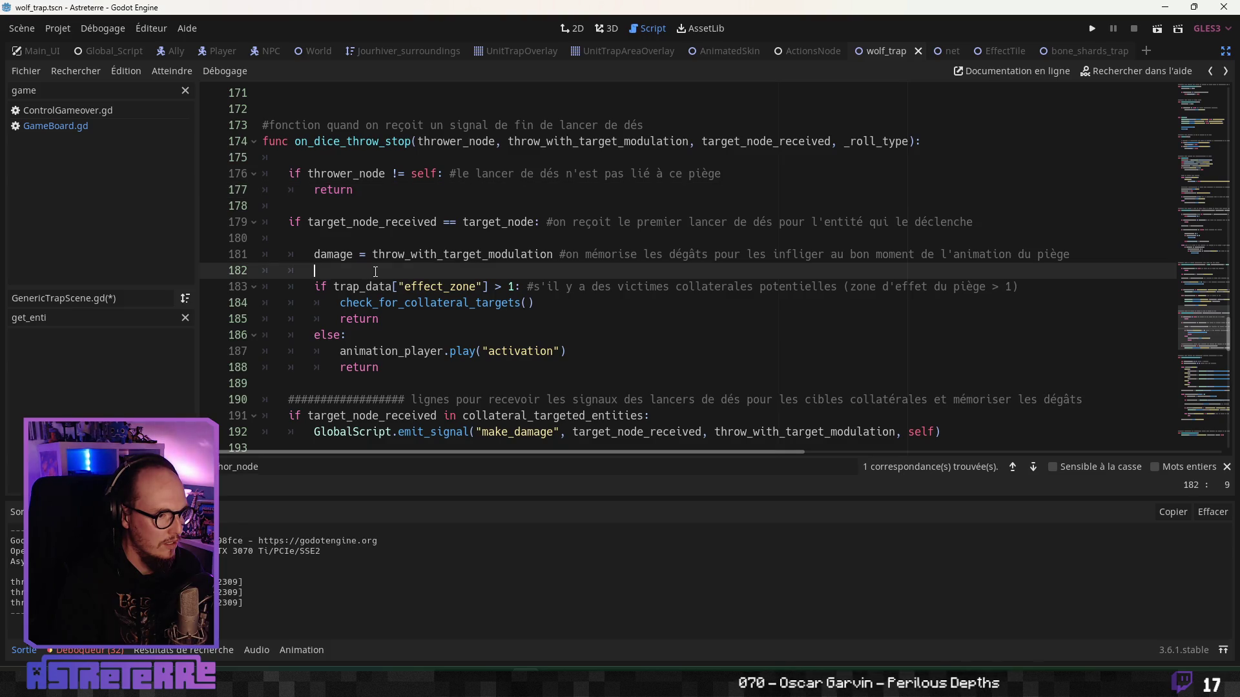
scroll(375, 271, "down", 1)
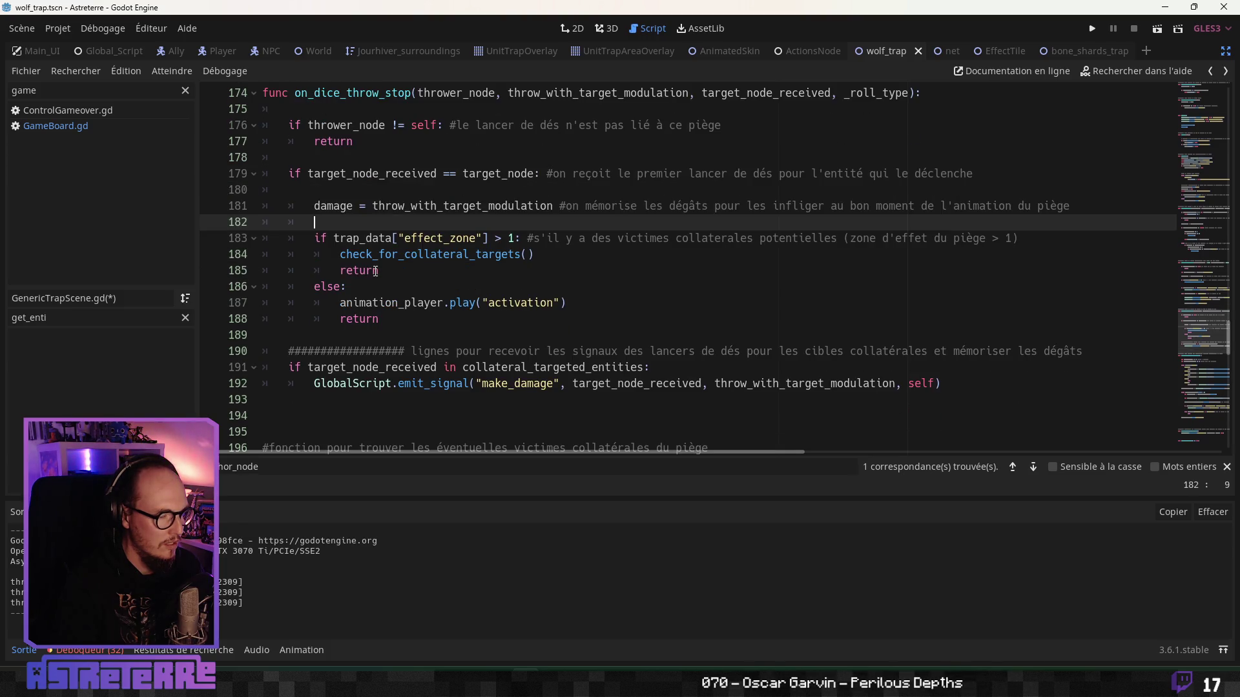
scroll(375, 271, "up", 9)
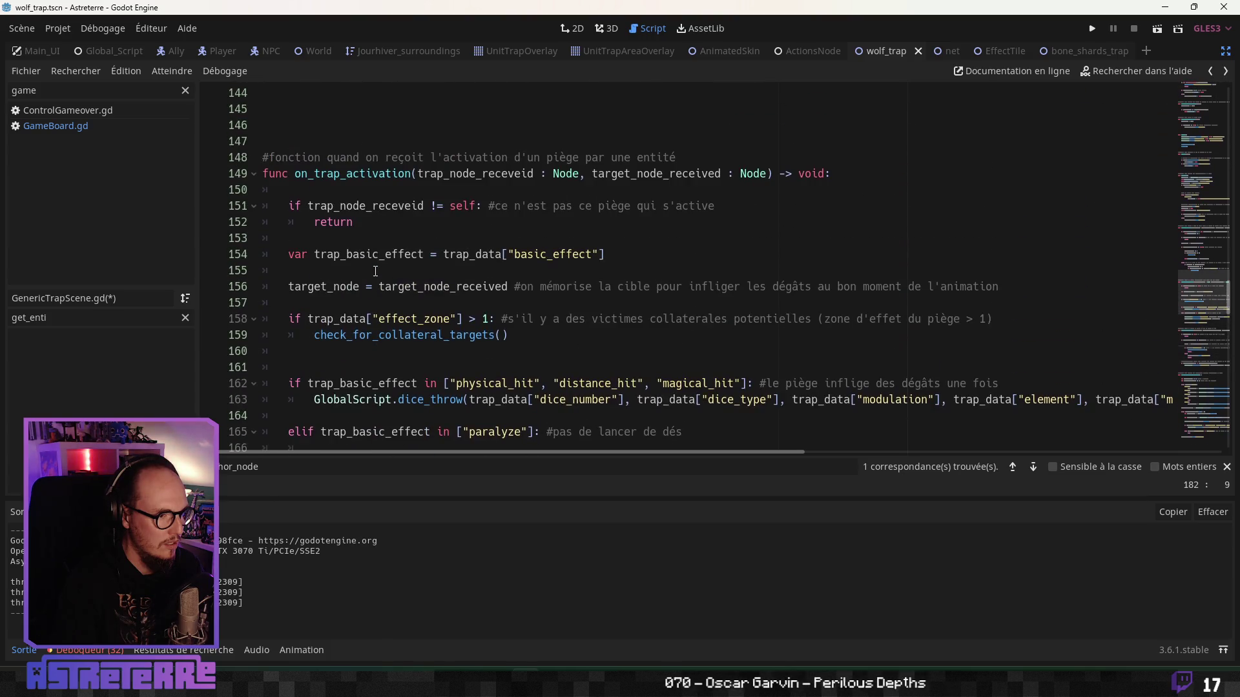
scroll(375, 272, "down", 2)
left_click(375, 271)
scroll(375, 271, "down", 4)
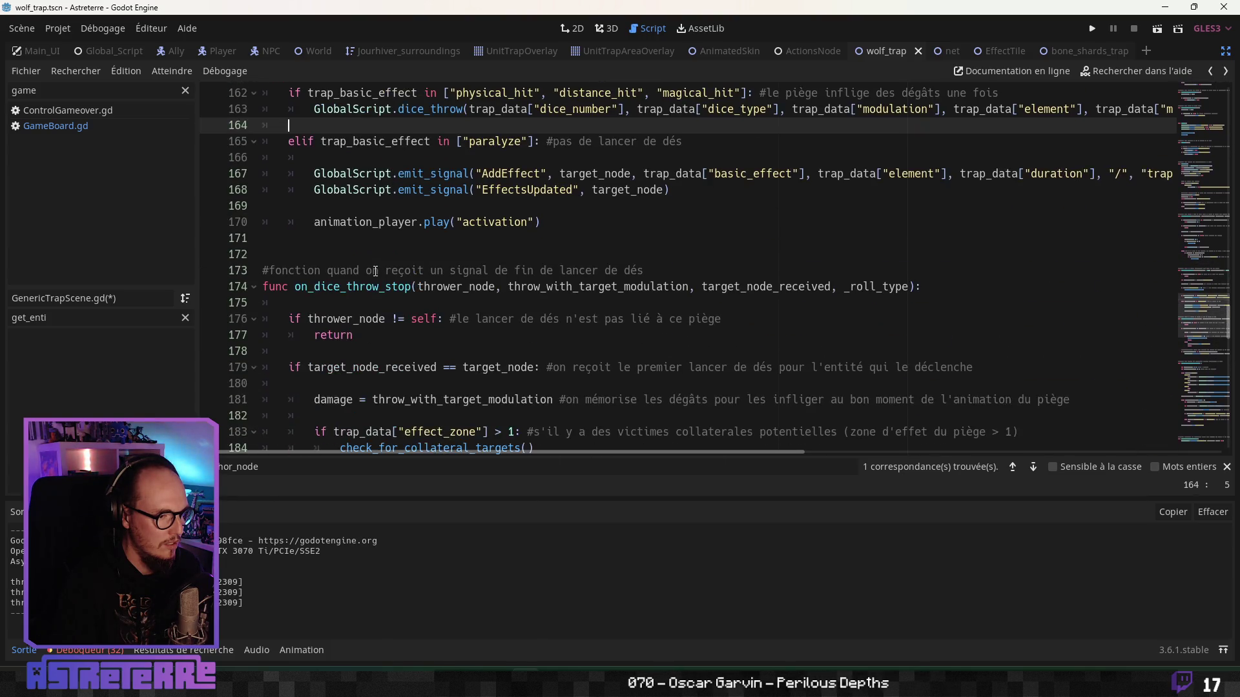
scroll(375, 272, "down", 2)
left_click(377, 255)
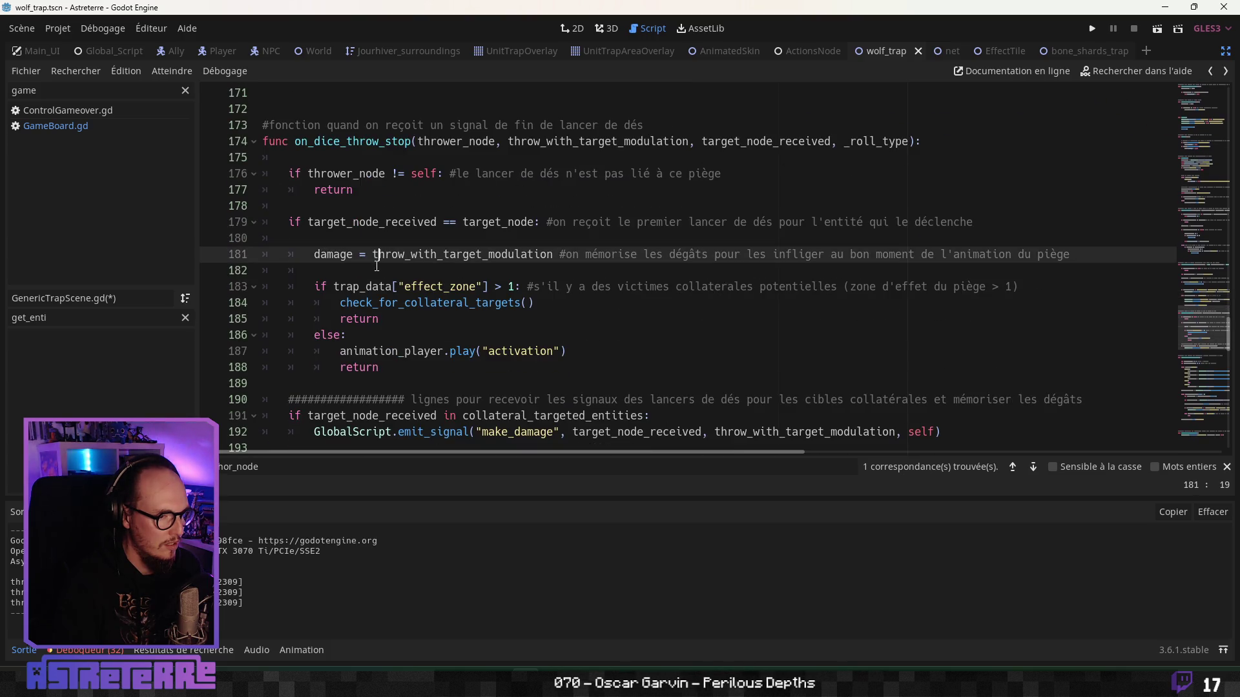
scroll(376, 266, "up", 8)
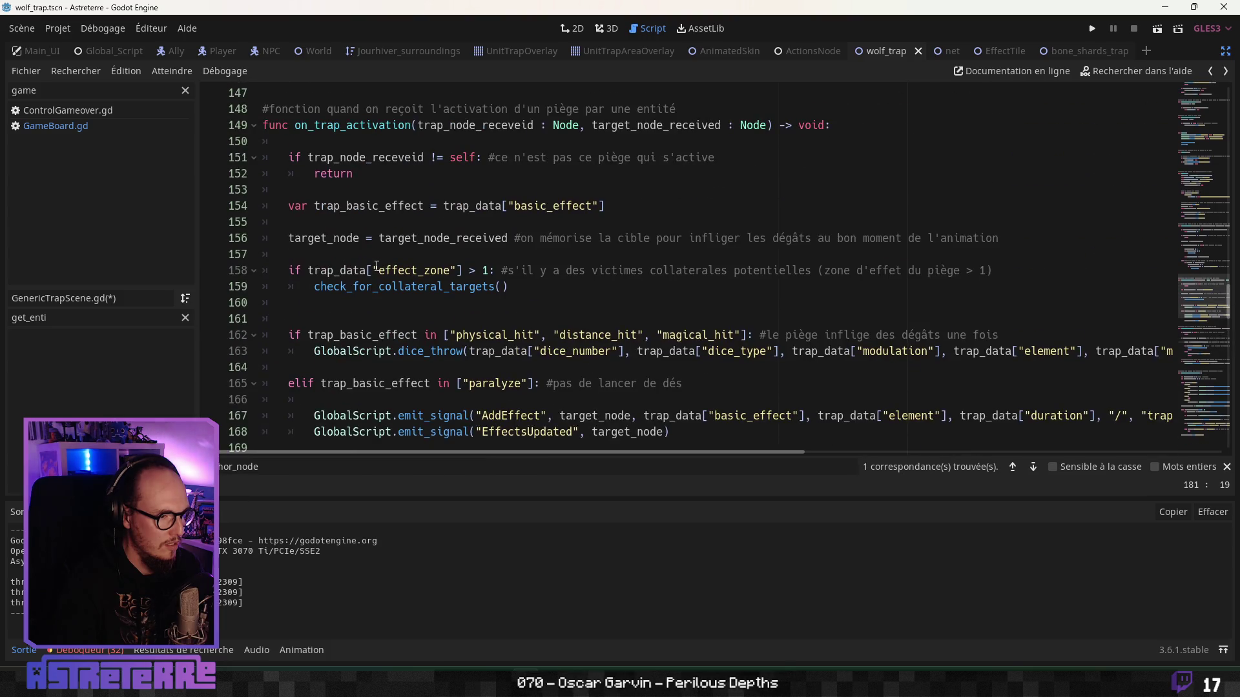
scroll(377, 266, "down", 6)
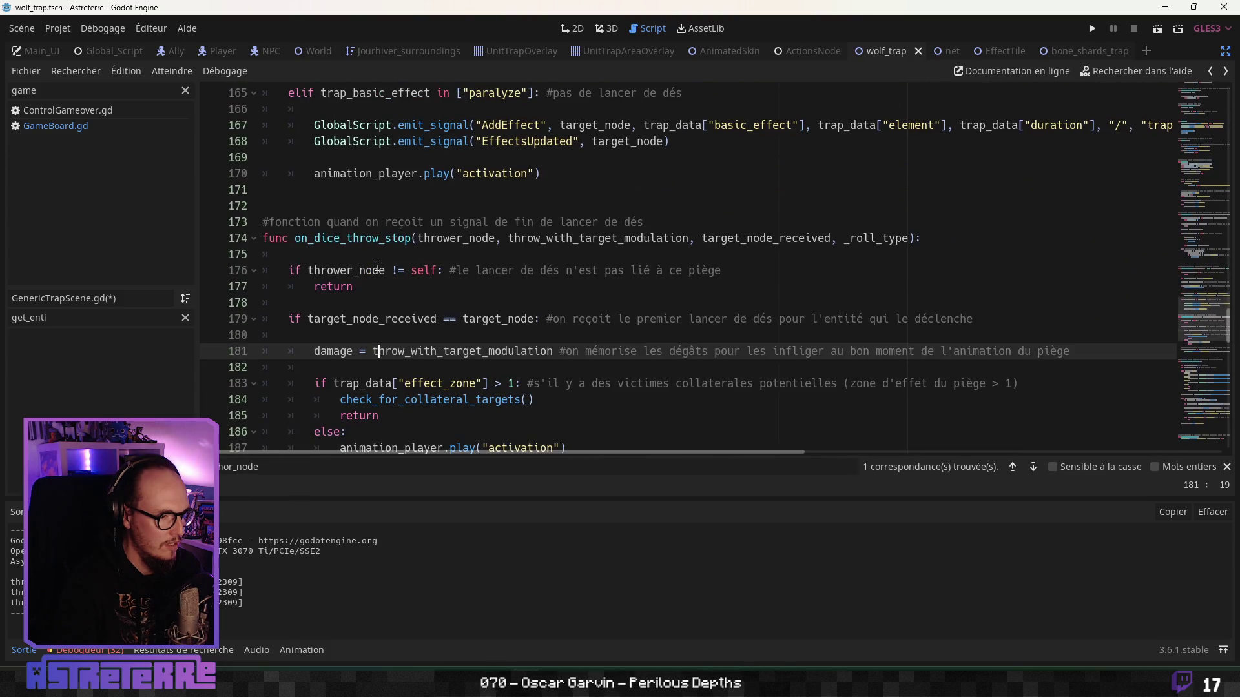
scroll(376, 266, "down", 1)
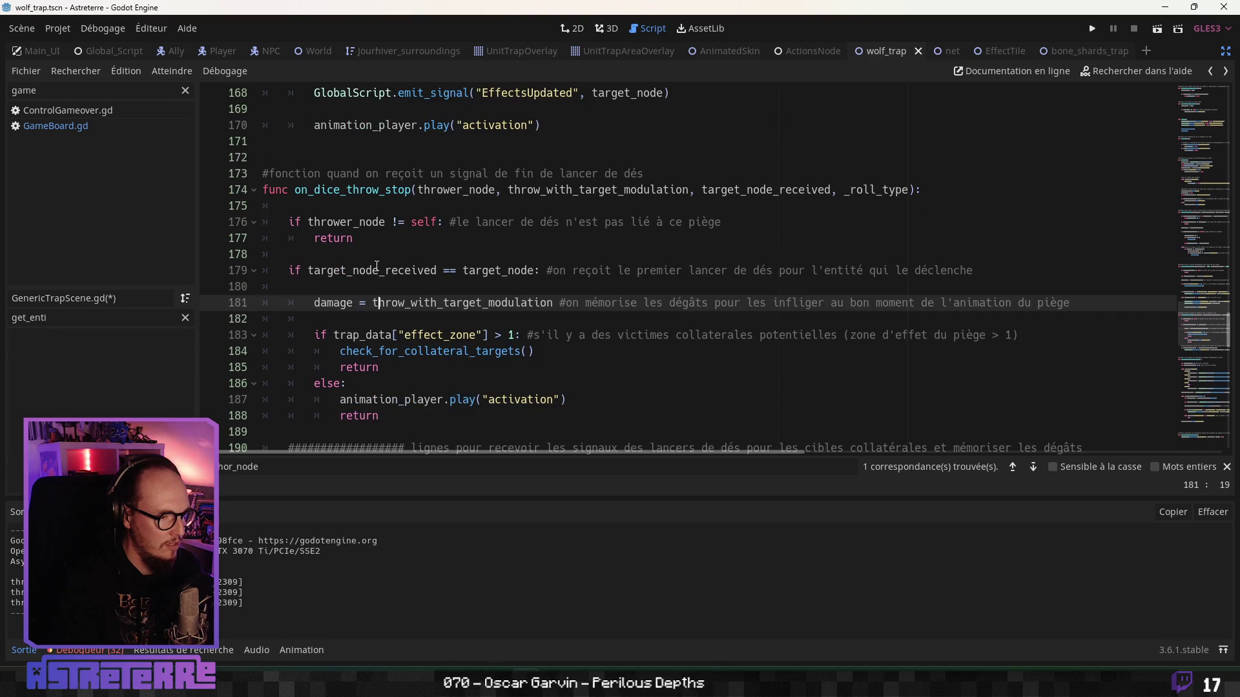
scroll(377, 266, "down", 1)
left_click_drag(381, 323, 202, 294)
Step: Delete the effect_zone check, its else and leftover return from on_dice_throw_stop
left_click_drag(376, 340, 218, 288)
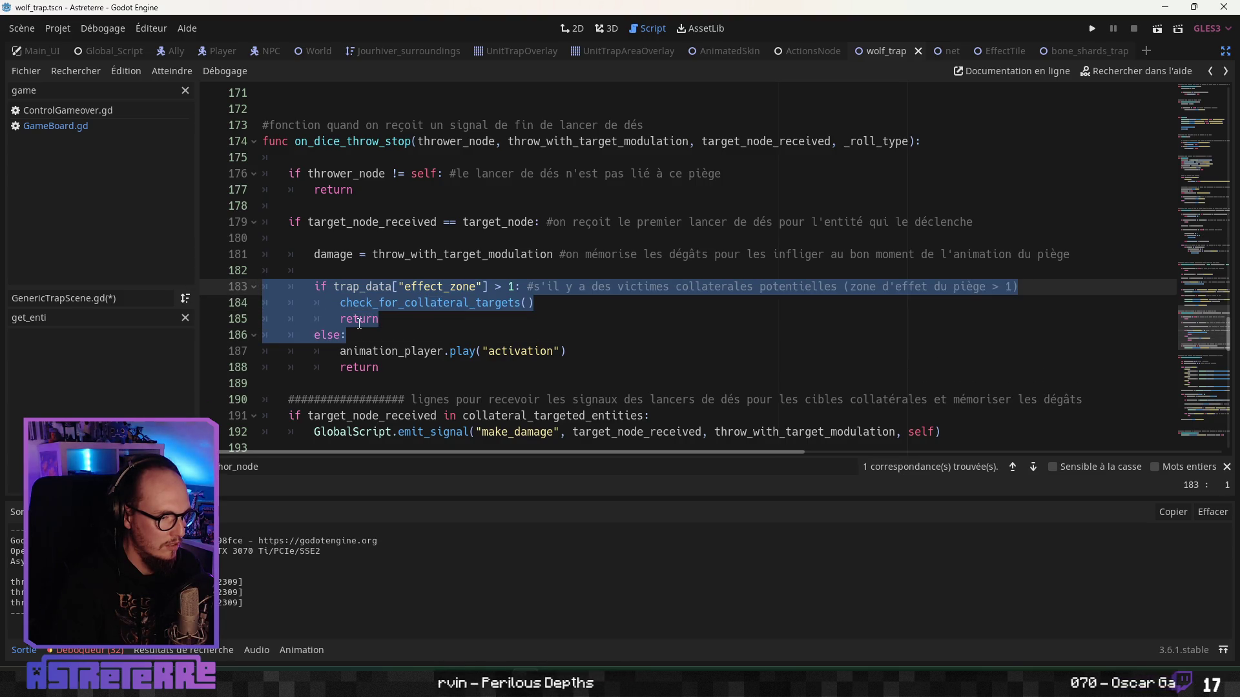
key("Delete")
key("Delete")
key("Delete")
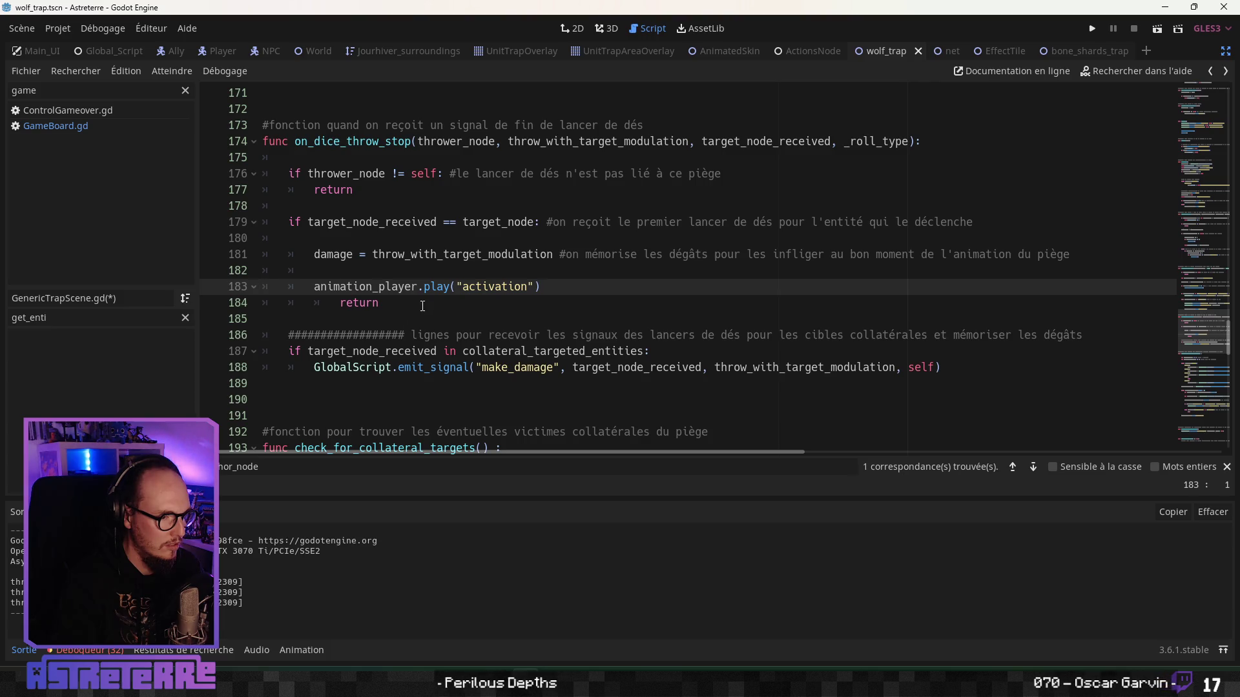
left_click_drag(423, 305, 252, 301)
key("BackSpace")
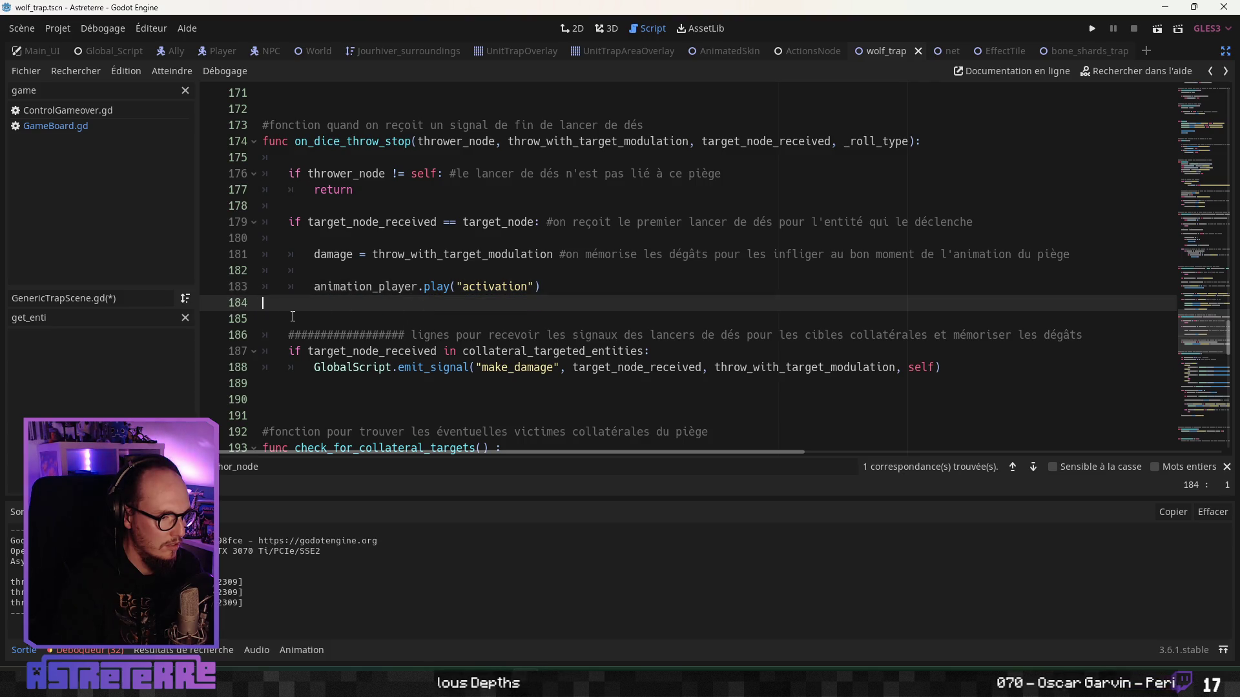
key("BackSpace")
Step: Add a blank line above the #### comment and remove the empty line before the animation call
left_click(385, 333)
scroll(385, 333, "down", 1)
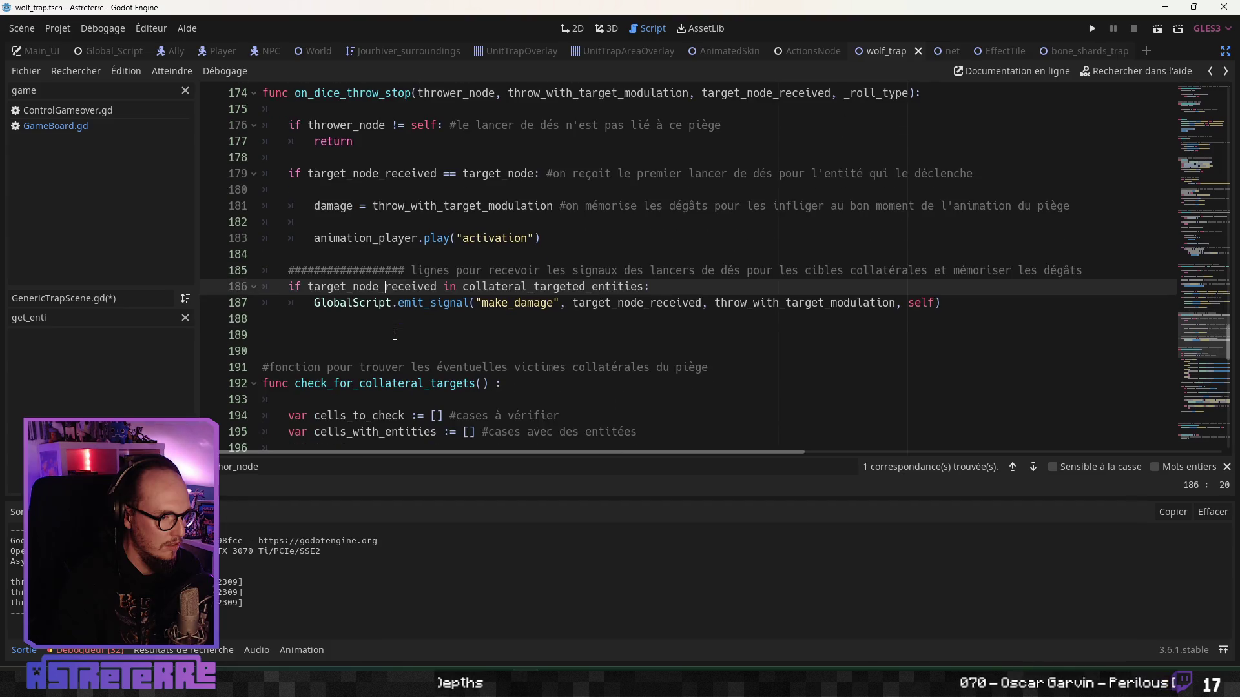
left_click(344, 320)
left_click(335, 256)
key("Return")
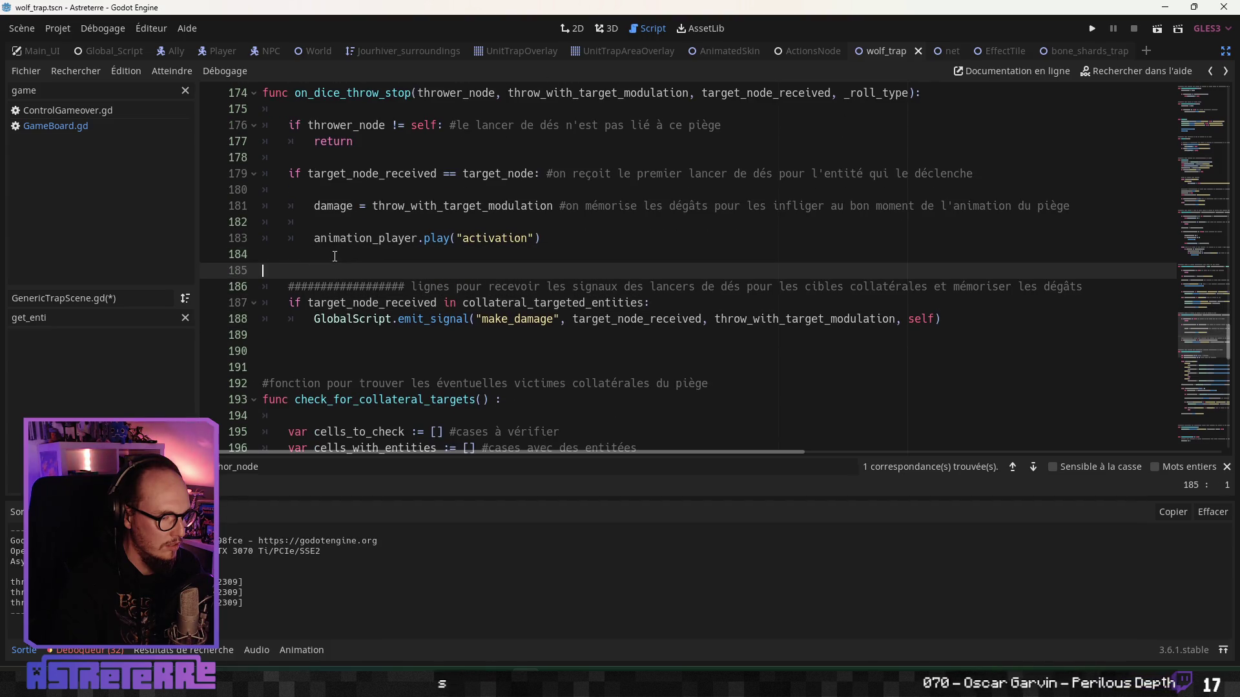
left_click(316, 223)
left_click_drag(316, 222, 225, 221)
key("BackSpace")
key("BackSpace")
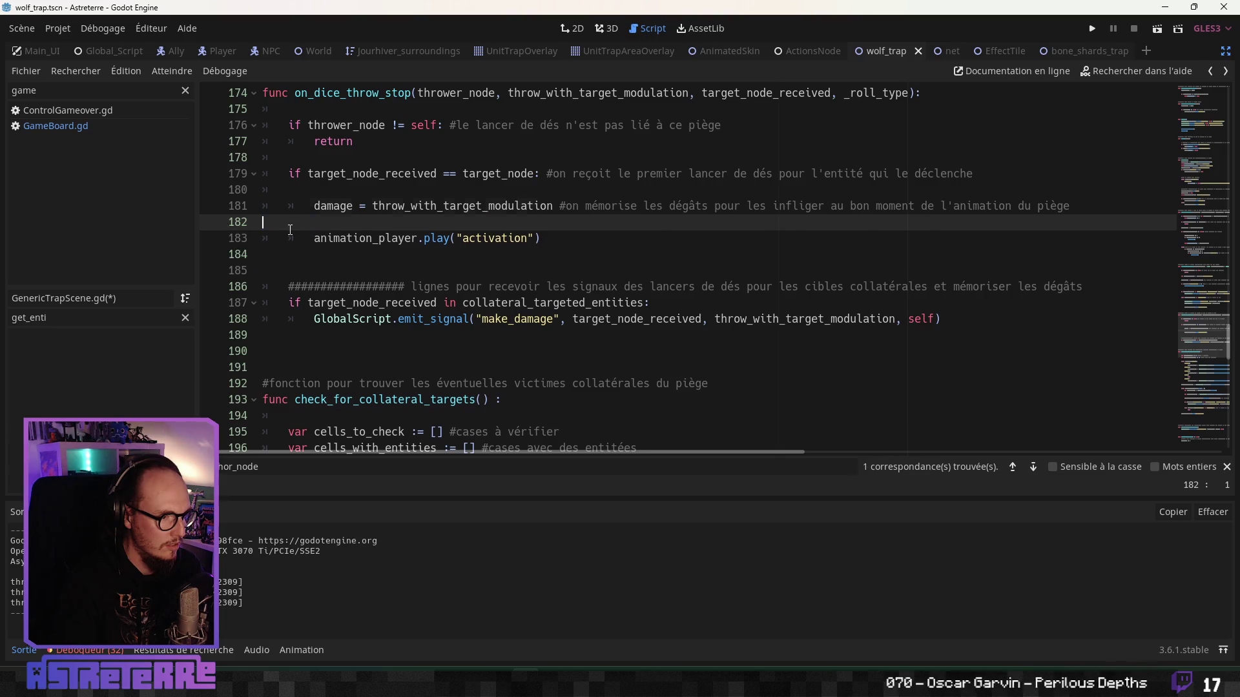
Step: Remove the extra blank line in on_trap_activation
left_click(320, 194)
scroll(368, 269, "up", 2)
left_click(371, 317)
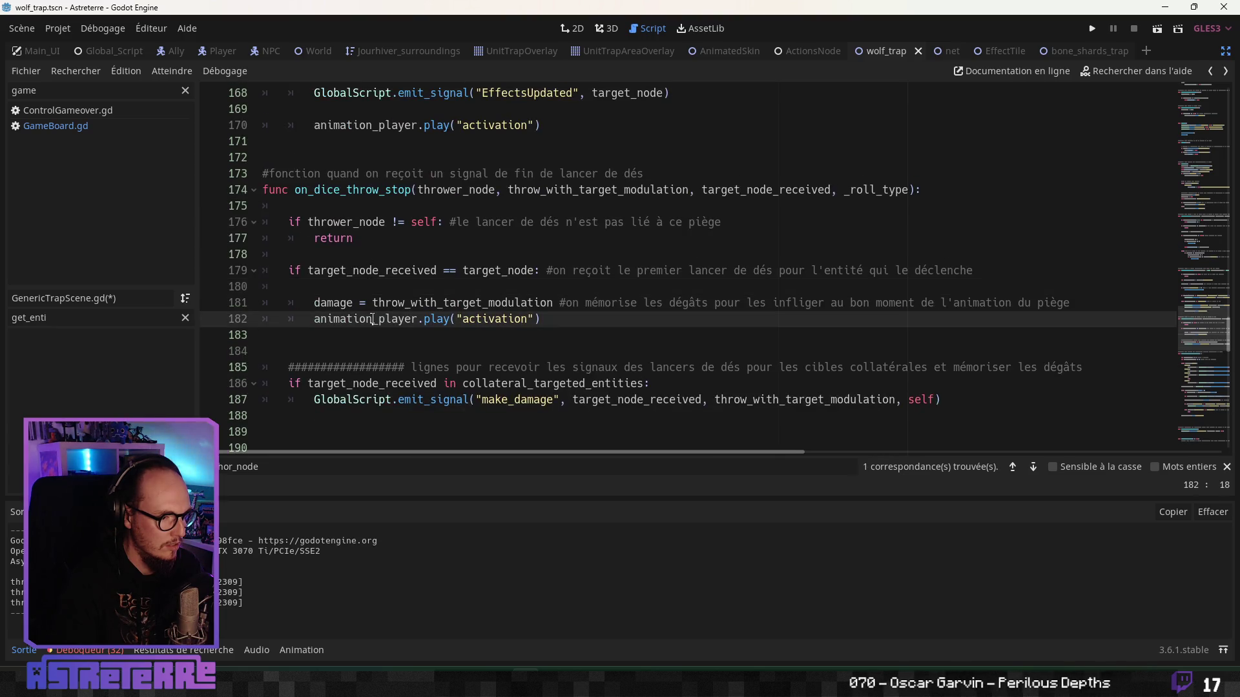
scroll(371, 318, "up", 2)
scroll(371, 317, "up", 6)
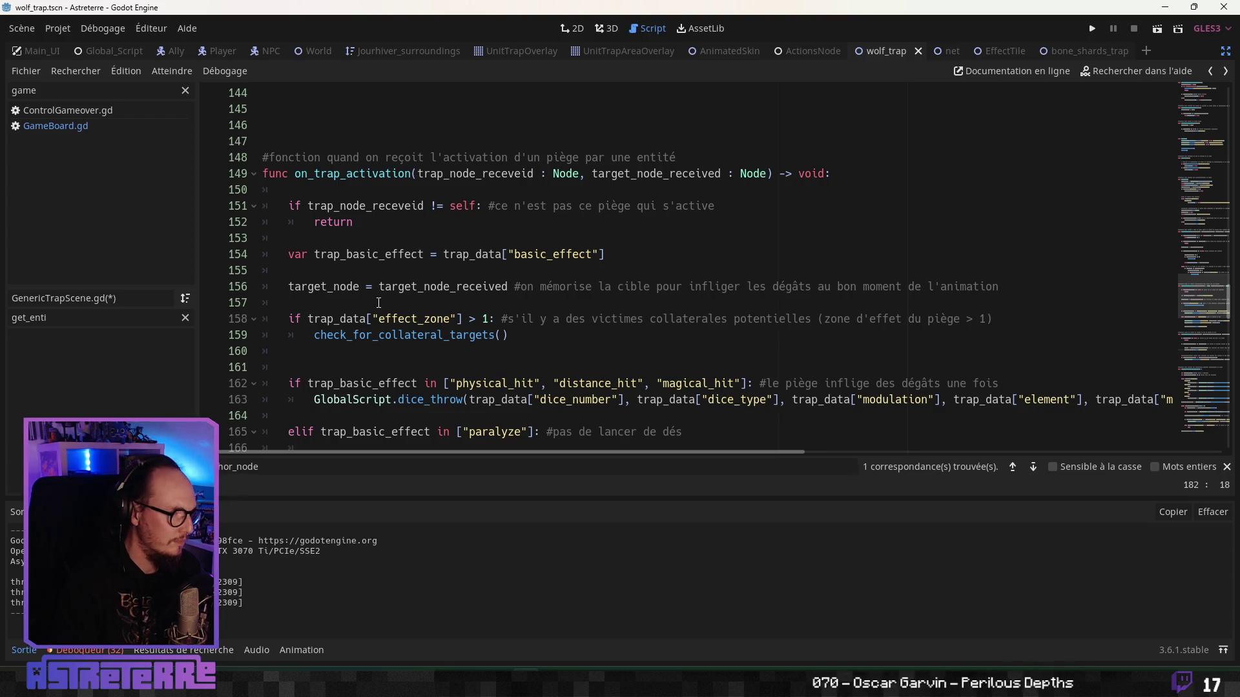
scroll(379, 303, "down", 2)
scroll(378, 304, "down", 6)
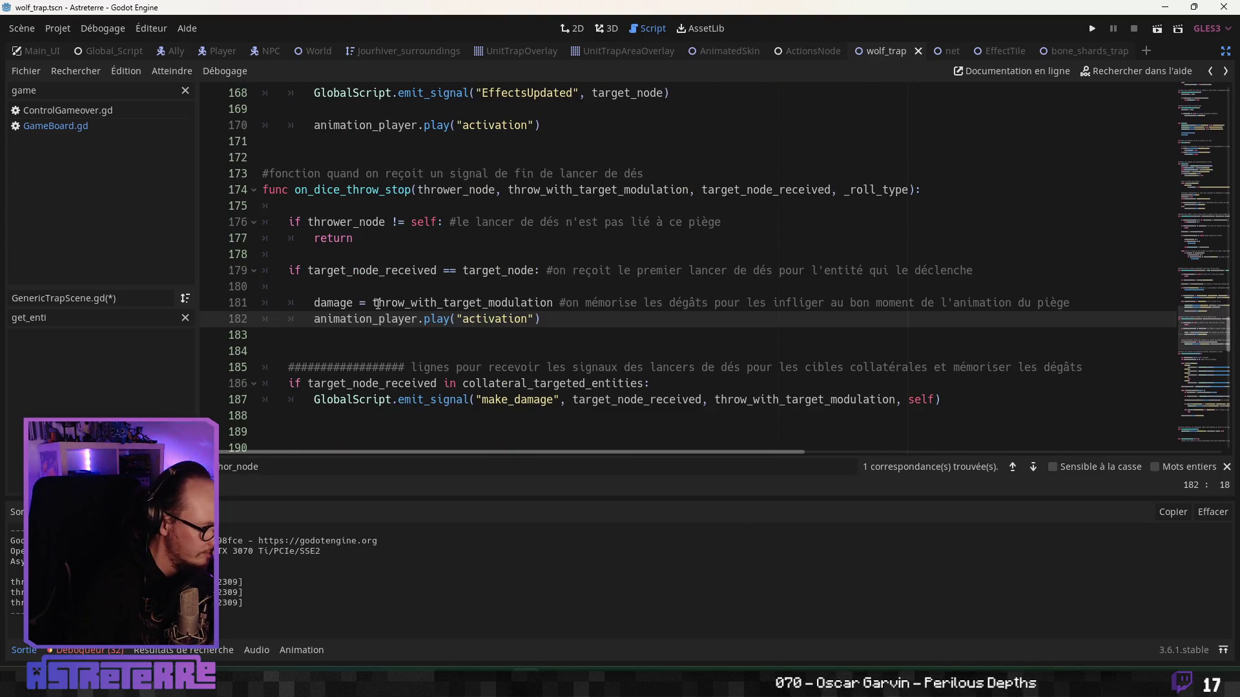
scroll(378, 304, "up", 4)
scroll(377, 303, "up", 1)
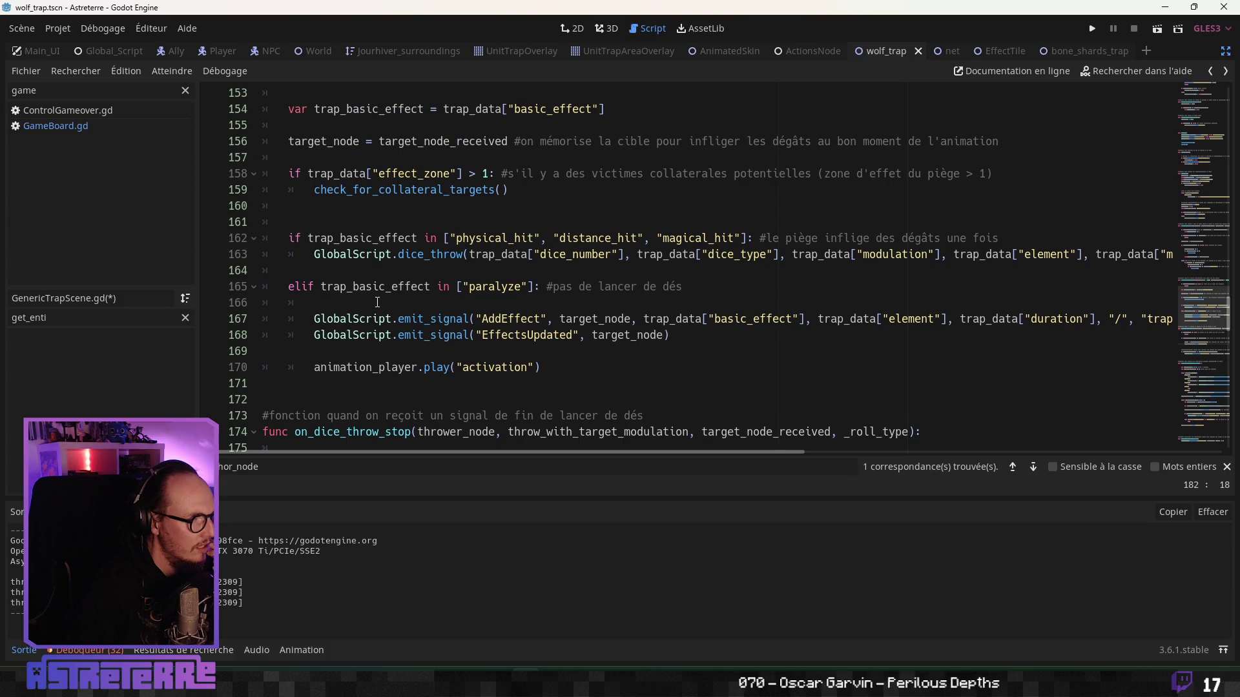
left_click(357, 222)
key("Up")
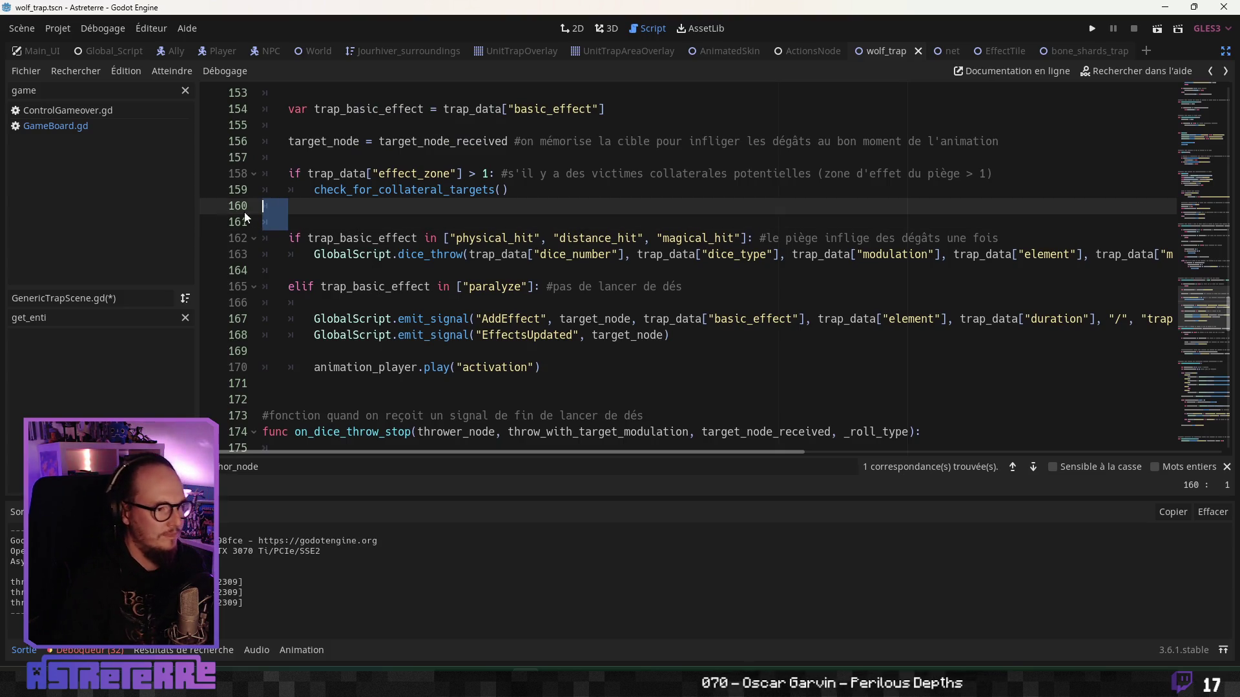
key("Delete")
Step: Review the effect_zone check, trap_basic_effect condition and dice_throw call in on_trap_activation
left_click(389, 253)
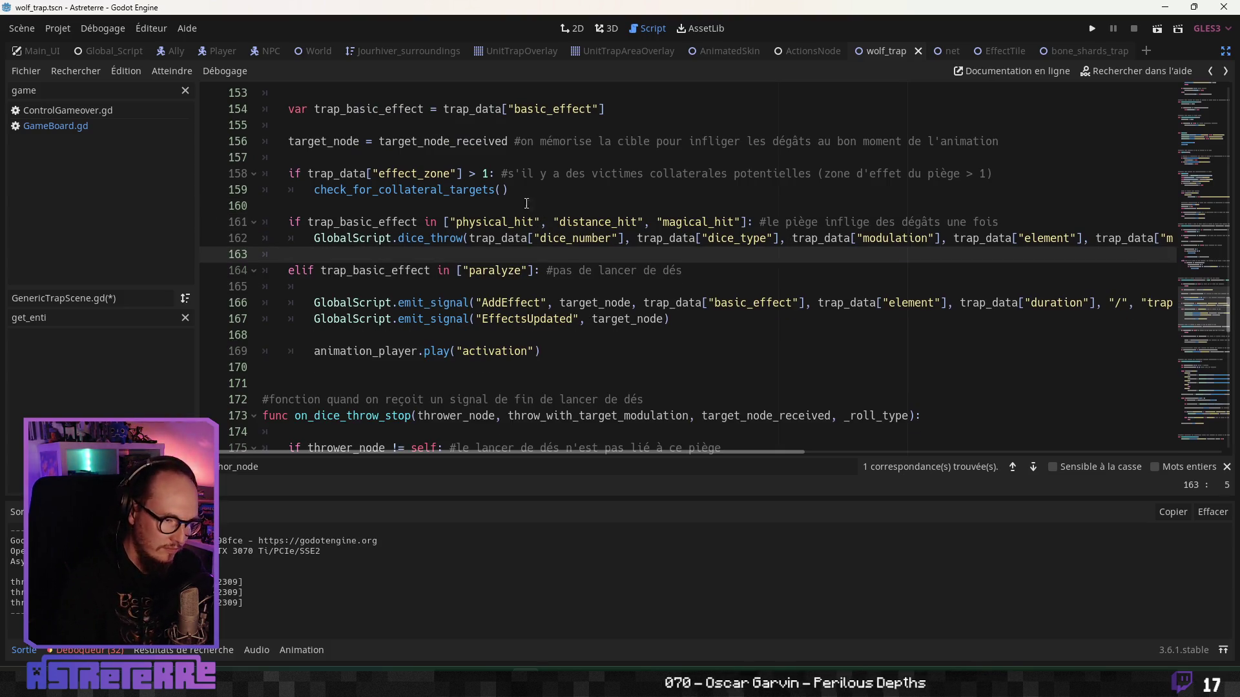
left_click_drag(510, 191, 265, 174)
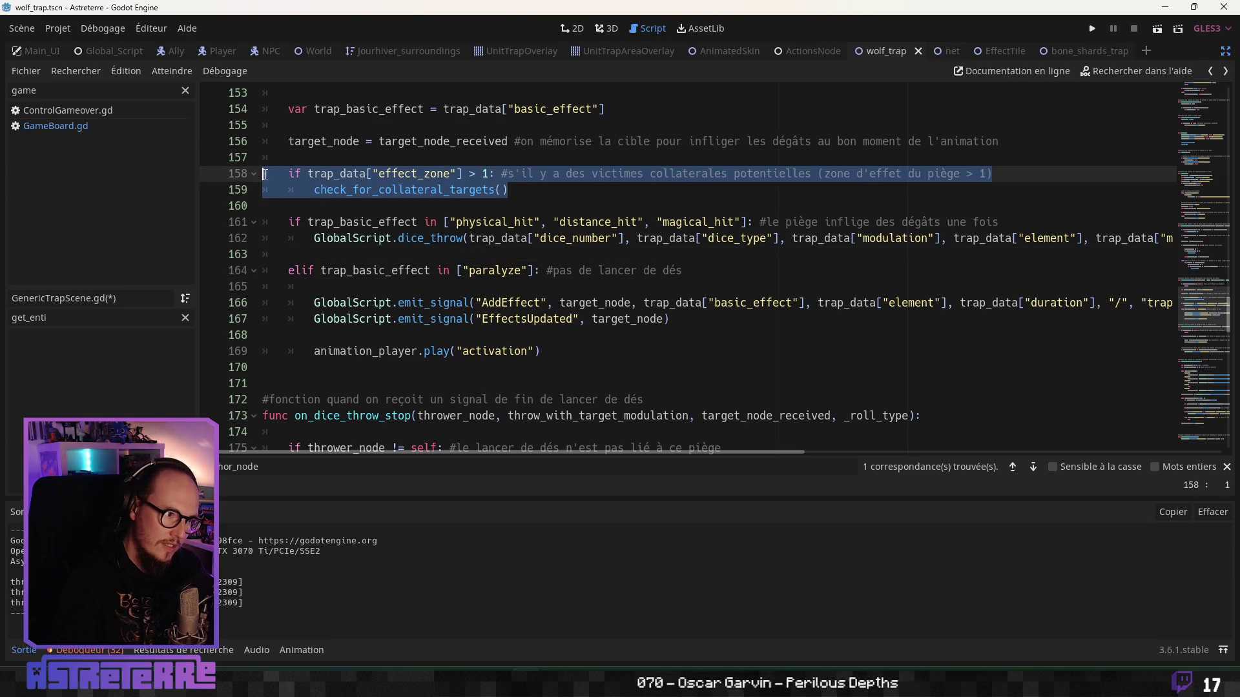
left_click(411, 213)
scroll(475, 194, "down", 8)
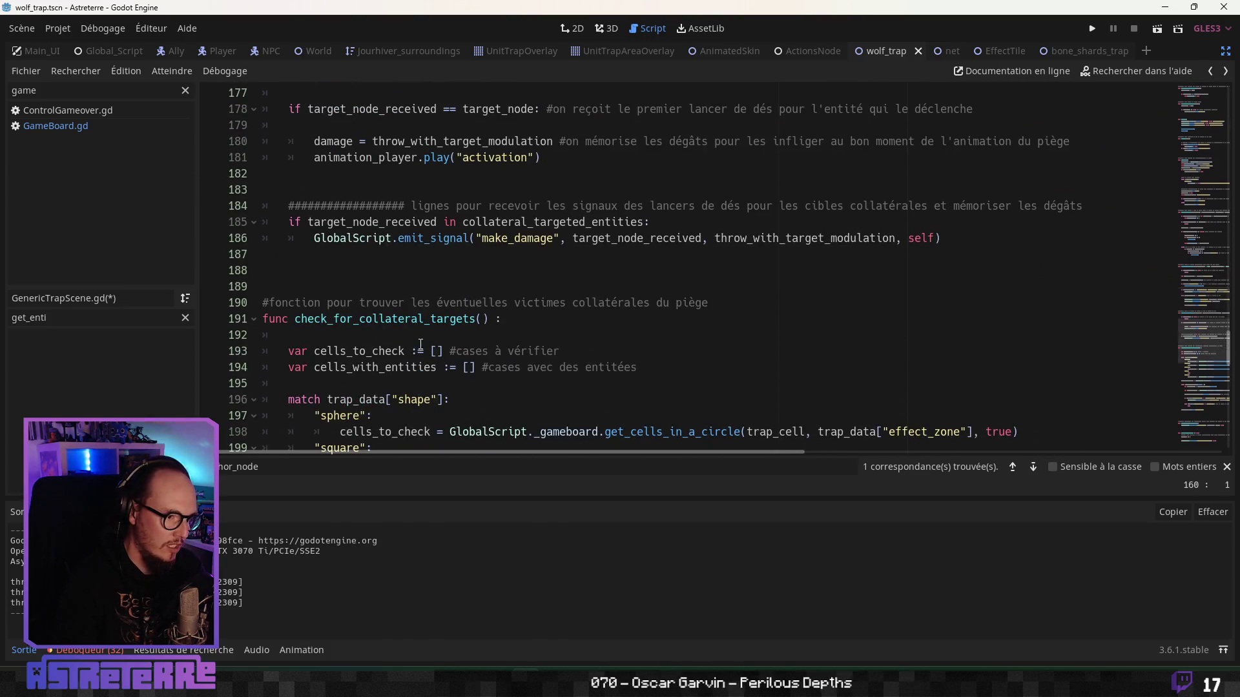
scroll(421, 342, "up", 9)
left_click(403, 238)
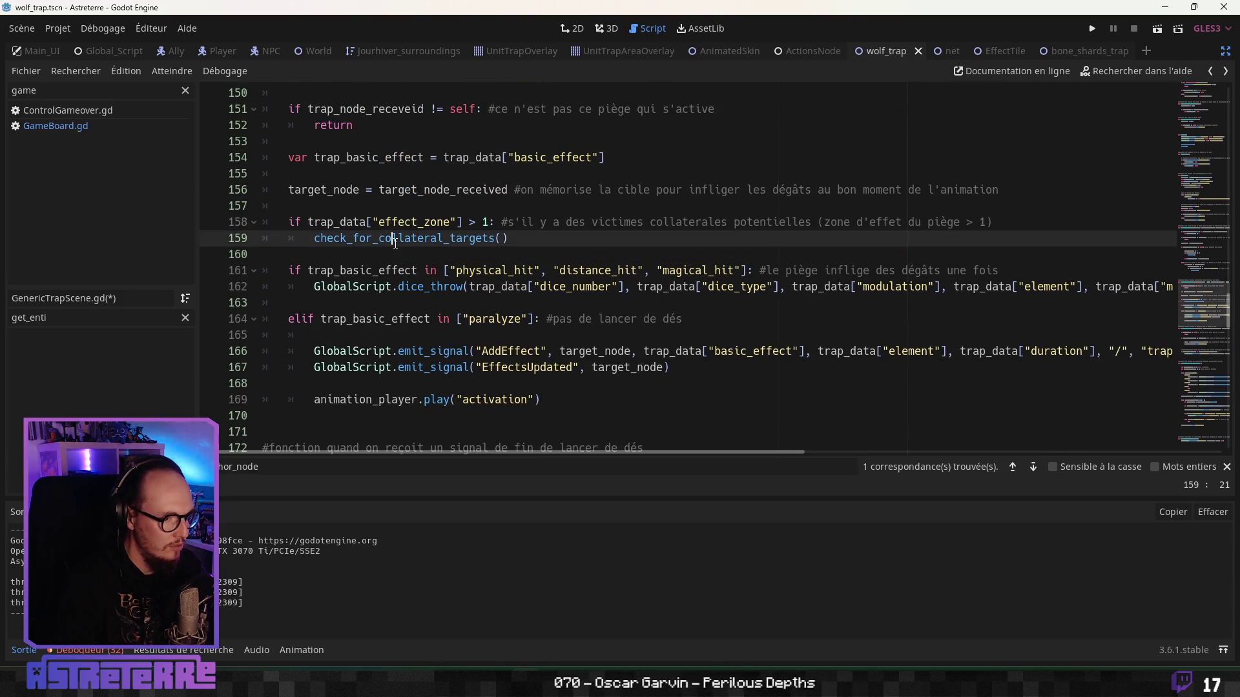
left_click(412, 272)
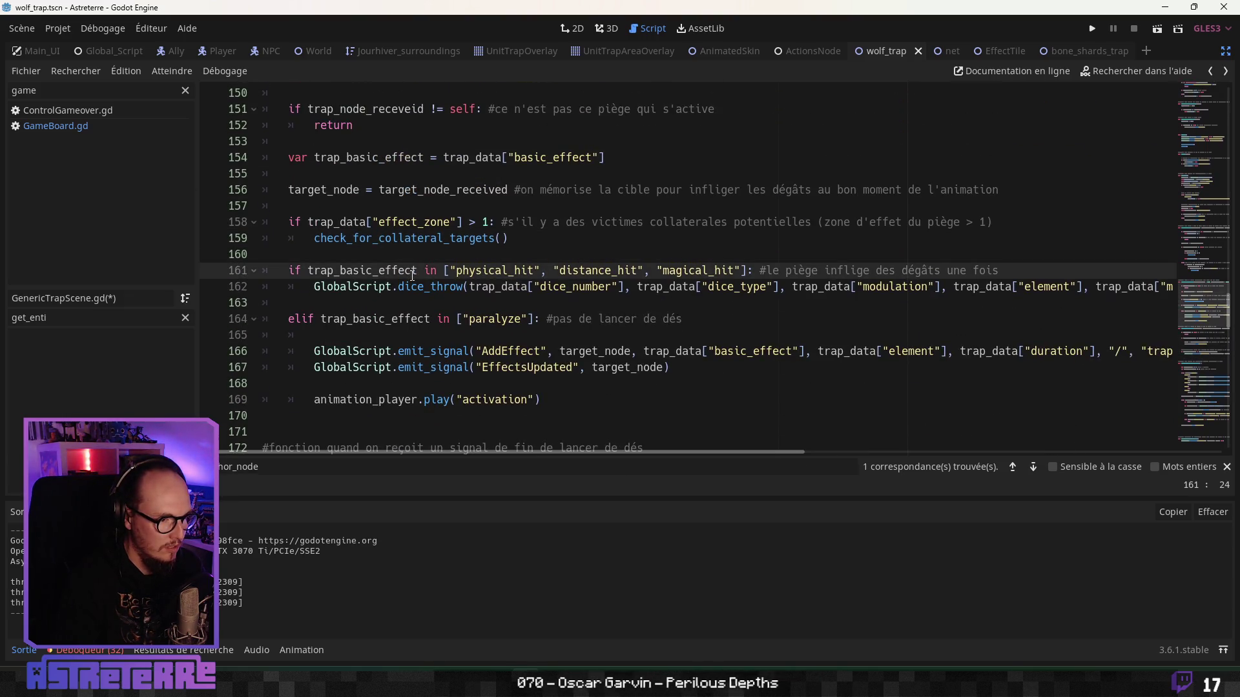
left_click(412, 288)
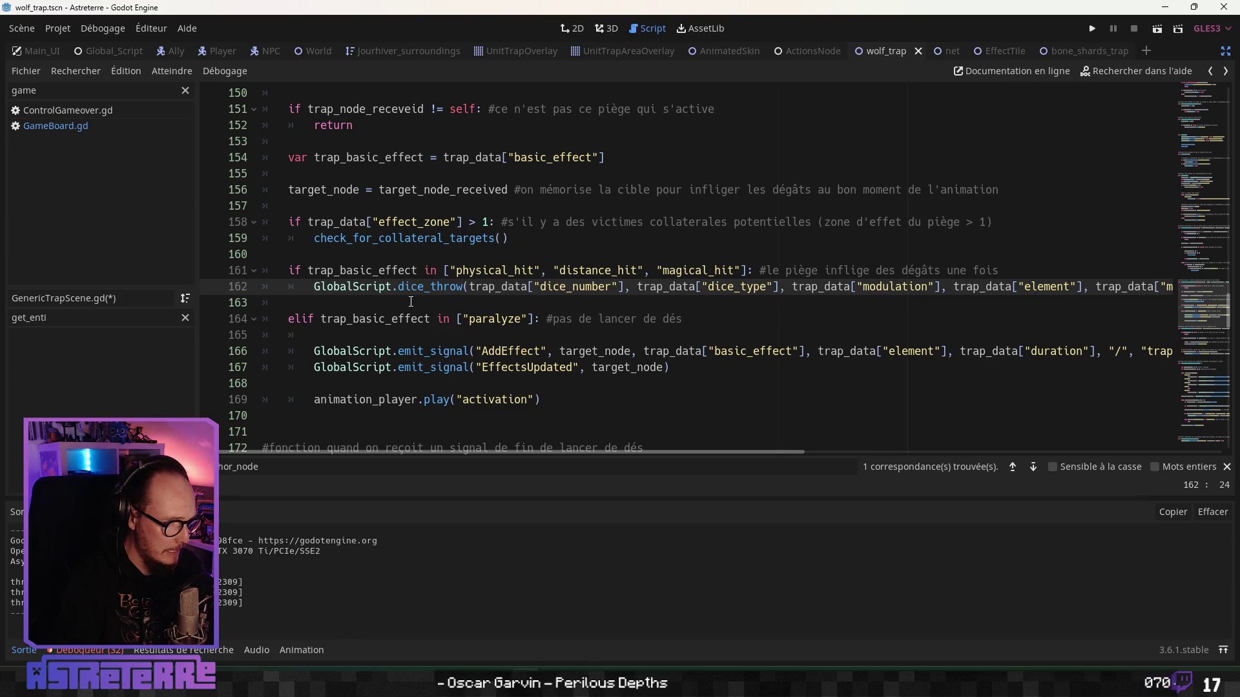
scroll(423, 296, "down", 6)
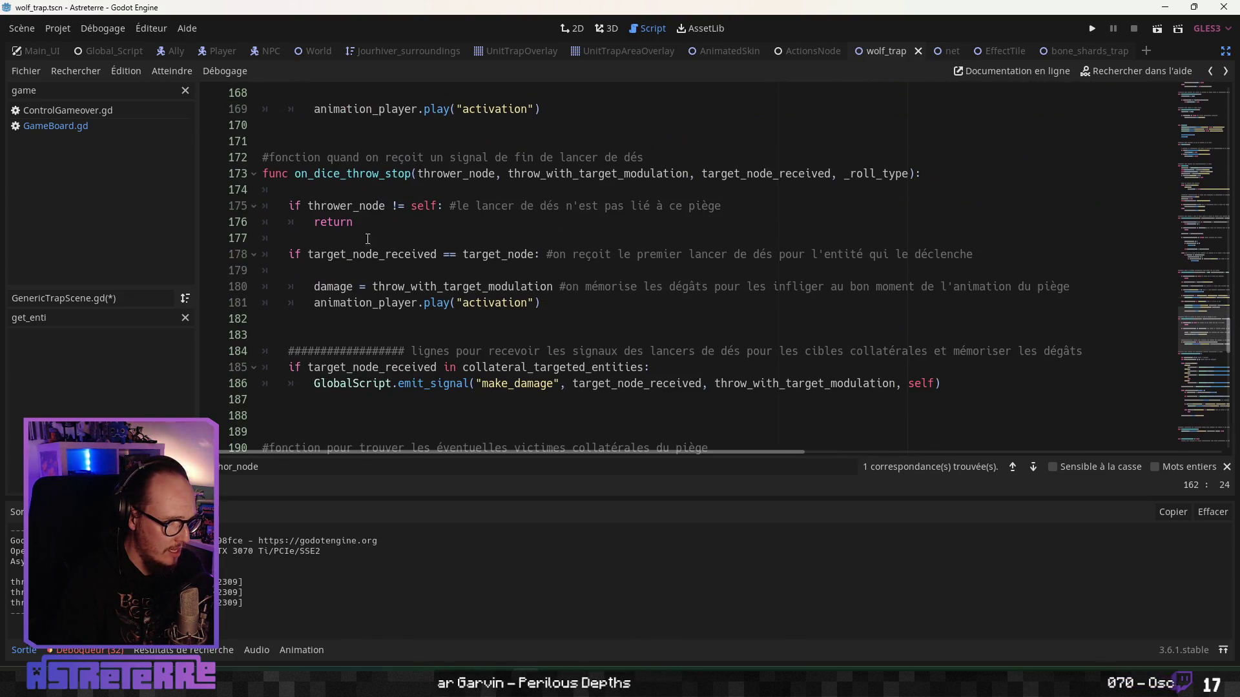
mouse_move(542, 302)
left_mouse_down()
mouse_move(271, 287)
mouse_move(227, 299)
left_mouse_up()
left_click_drag(308, 267, 211, 265)
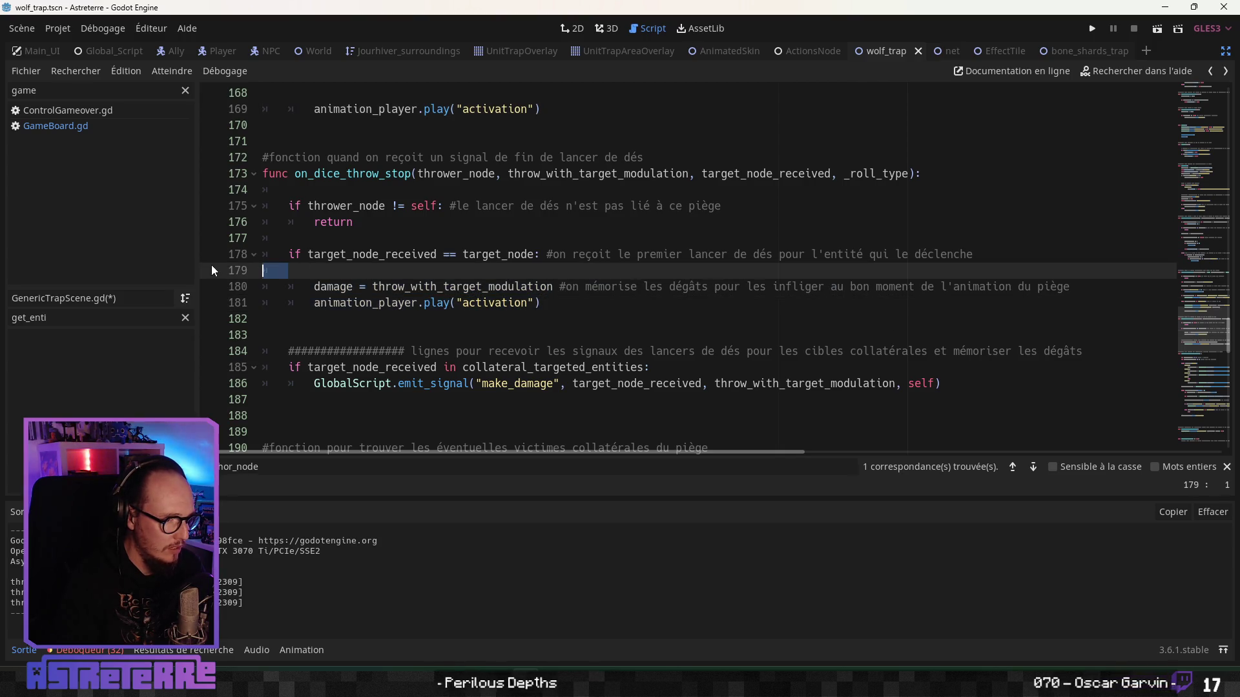
key("BackSpace")
key("BackSpace")
left_click(542, 303)
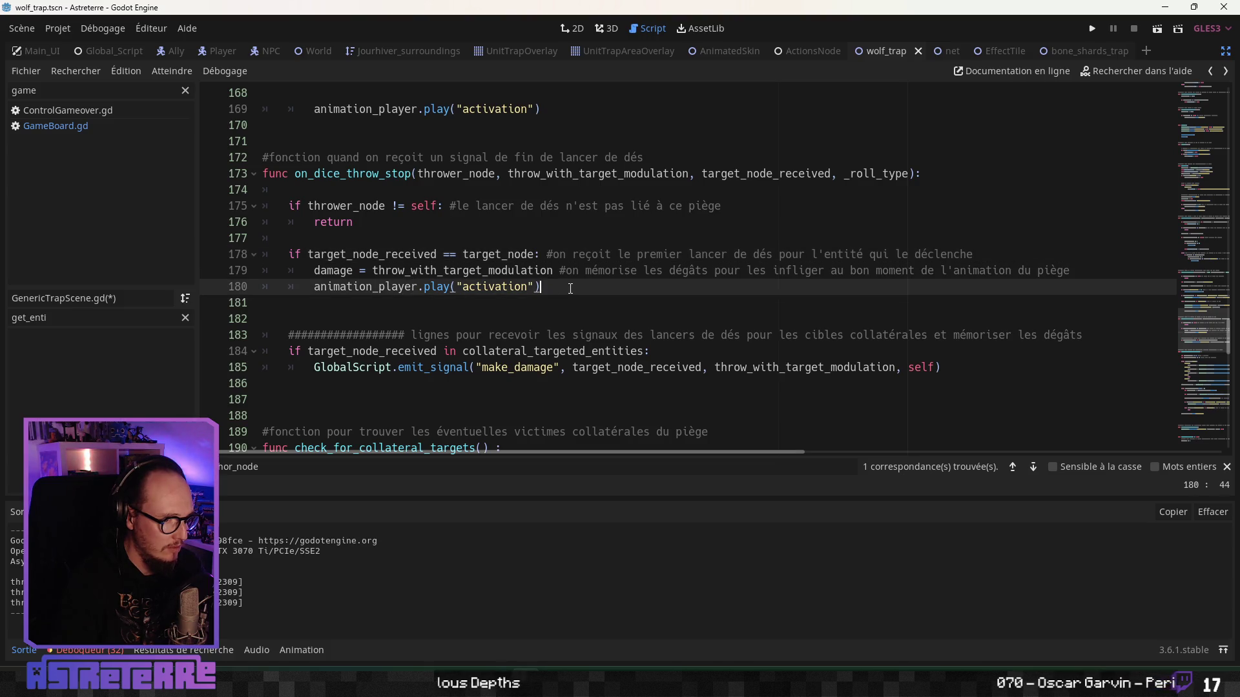
left_click_drag(541, 287, 246, 254)
left_click(552, 290)
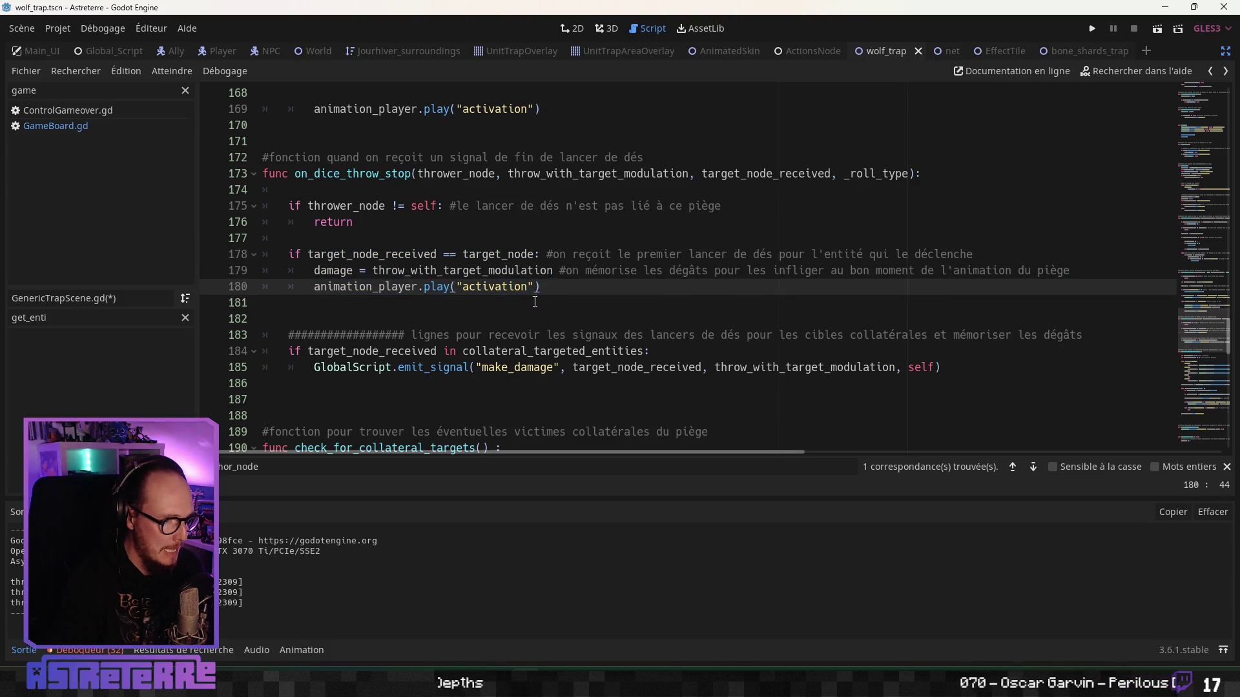
scroll(529, 307, "down", 1)
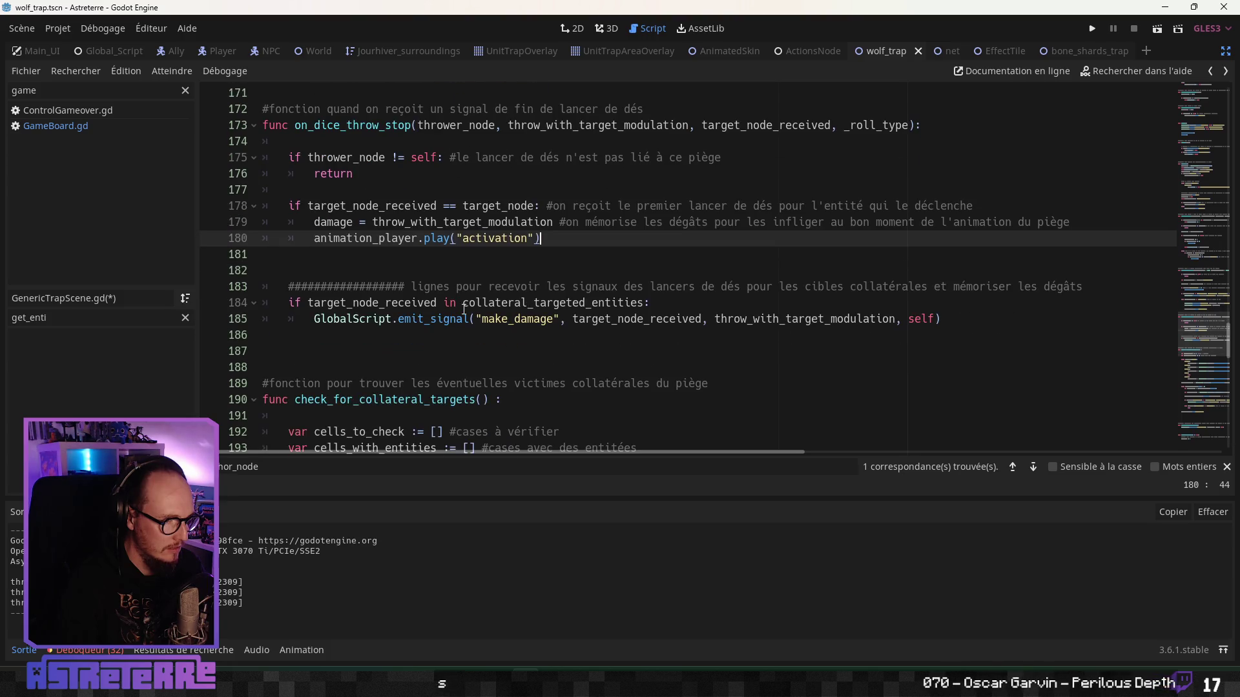
left_click(464, 310)
scroll(463, 307, "down", 1)
left_click(419, 291)
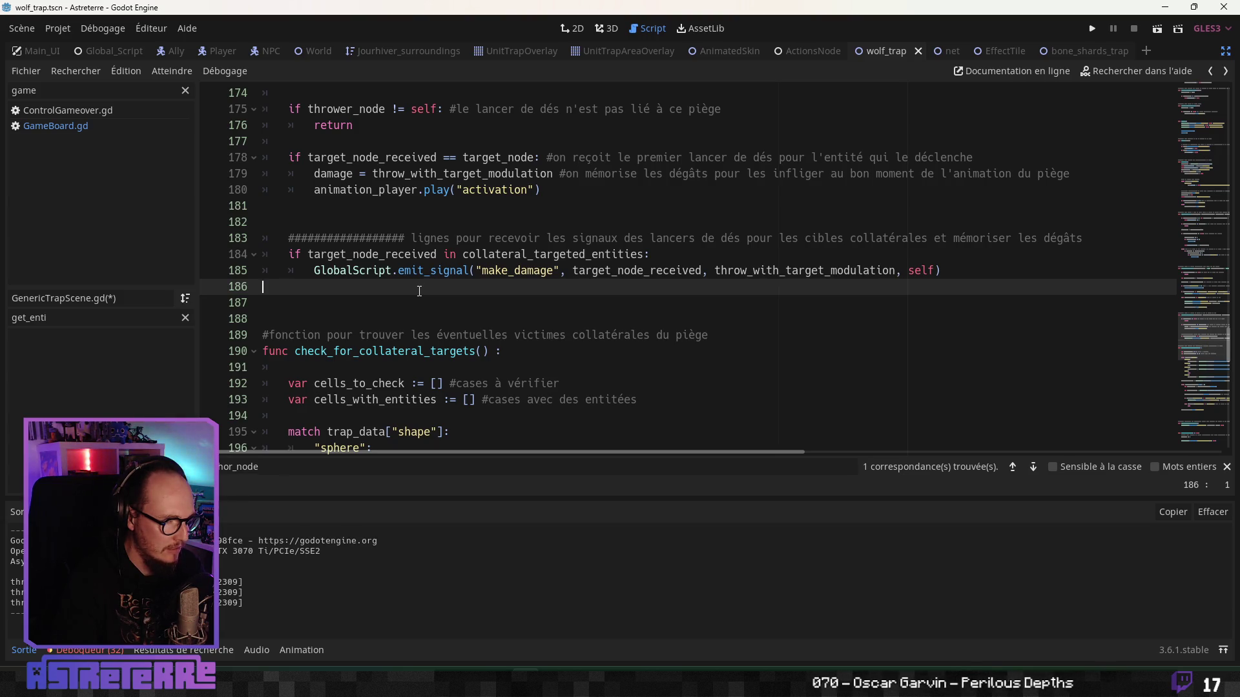
left_click(359, 215)
key("Up")
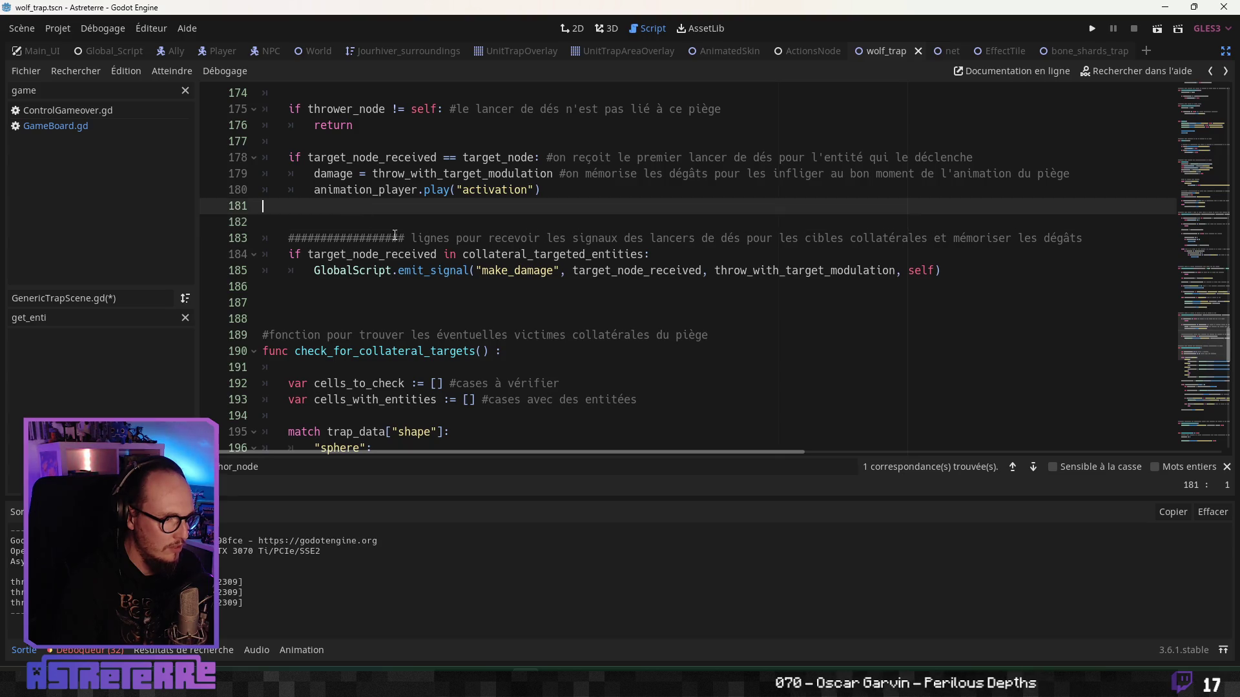
scroll(422, 268, "up", 1)
left_click(414, 286)
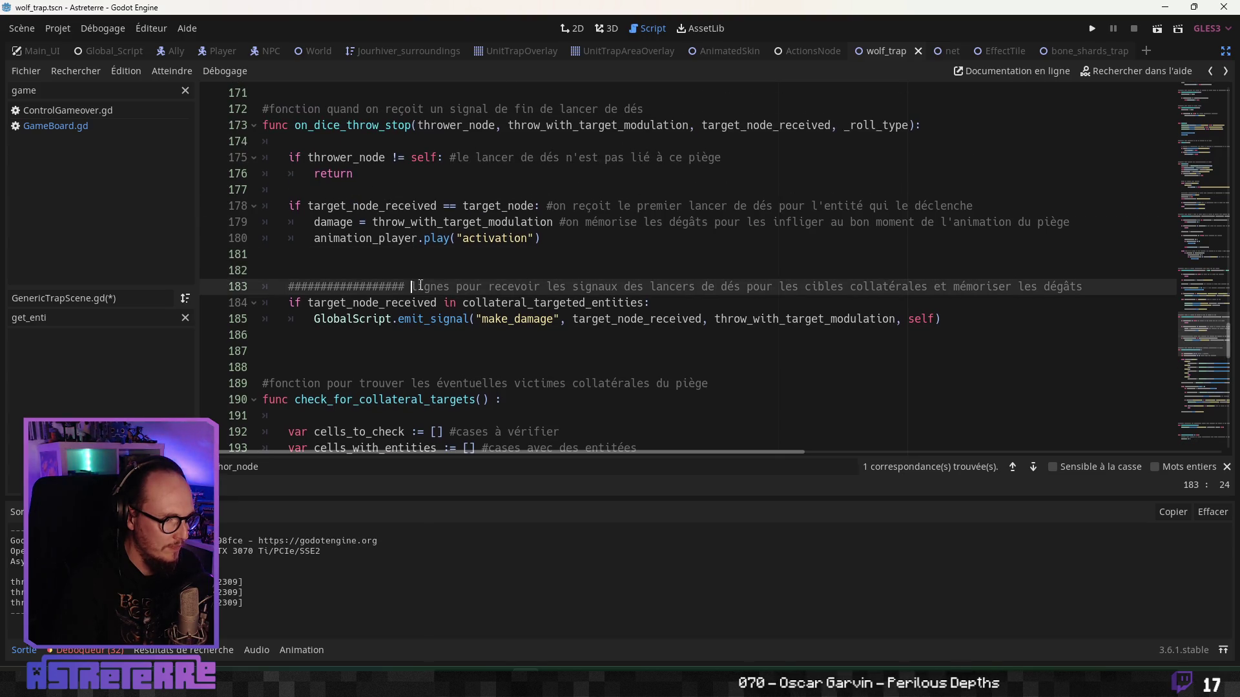
left_click(471, 302)
left_click(405, 320)
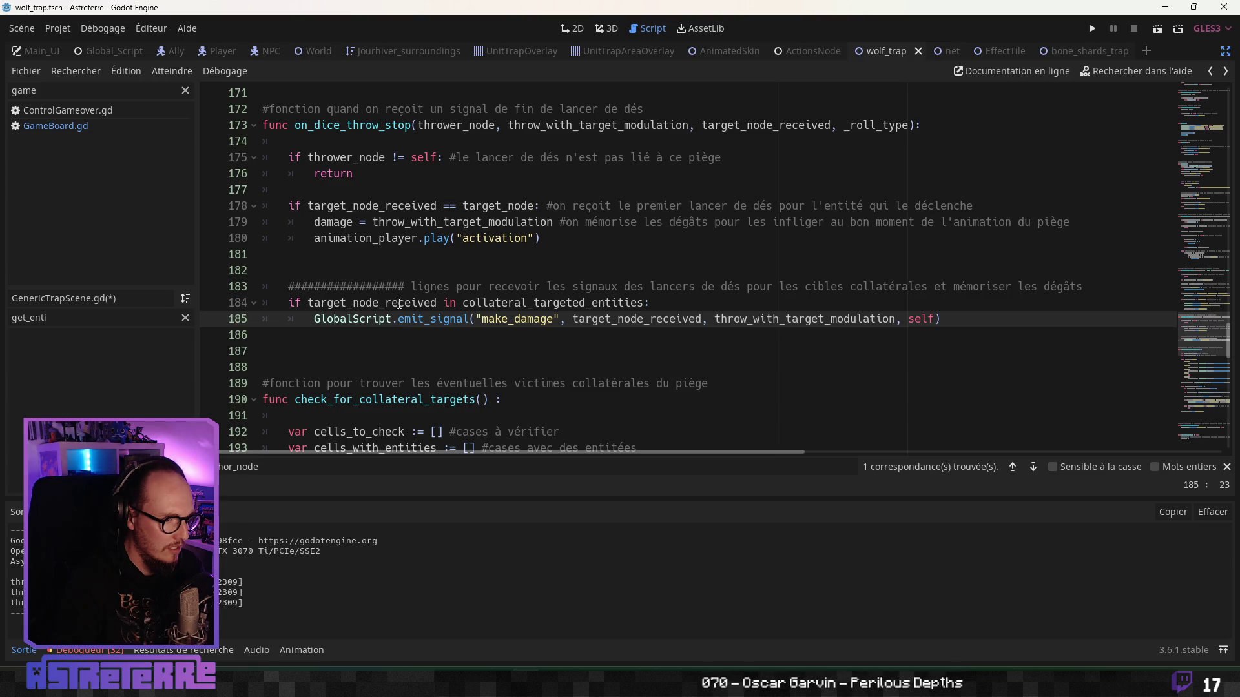
left_click(386, 267)
scroll(386, 266, "down", 5)
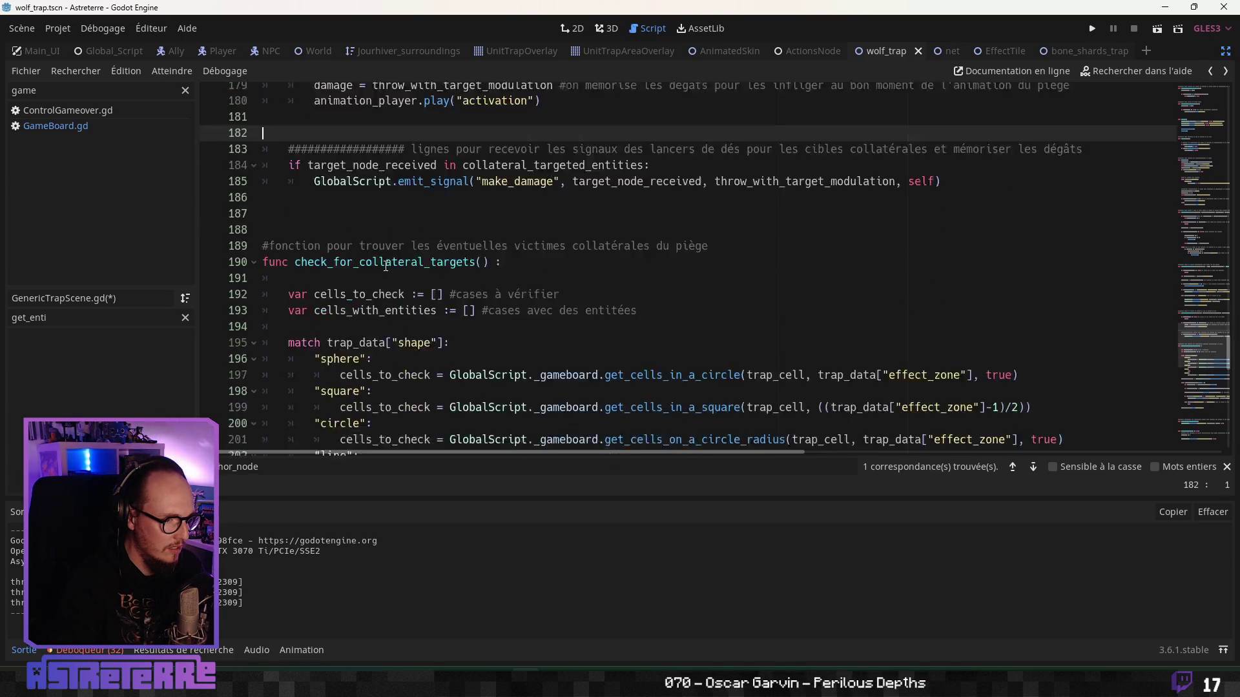
scroll(381, 274, "down", 2)
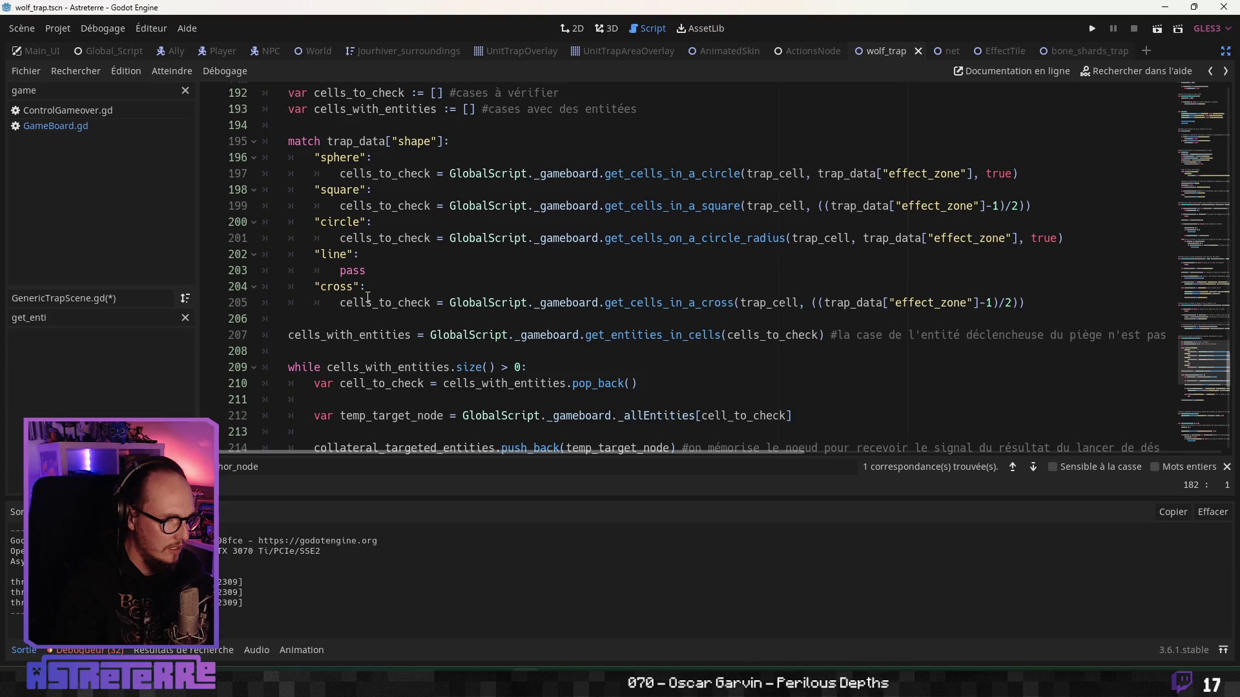
scroll(368, 297, "up", 6)
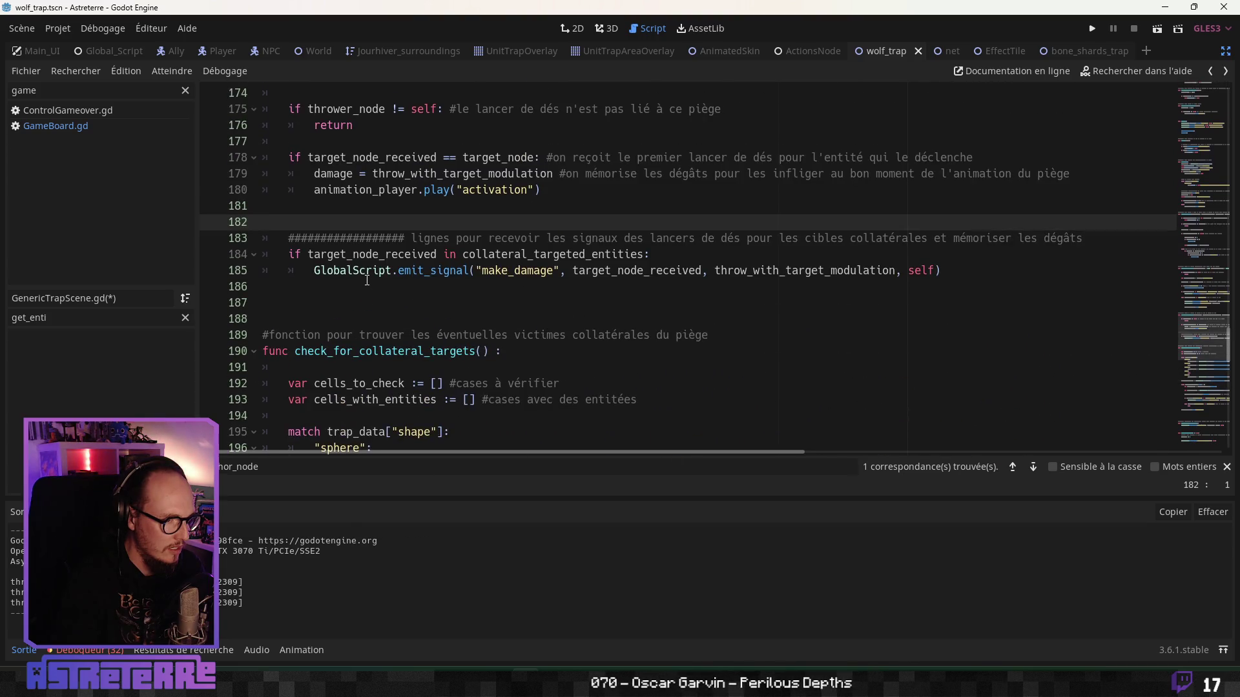
left_click(366, 279)
scroll(368, 288, "down", 2)
scroll(369, 297, "down", 6)
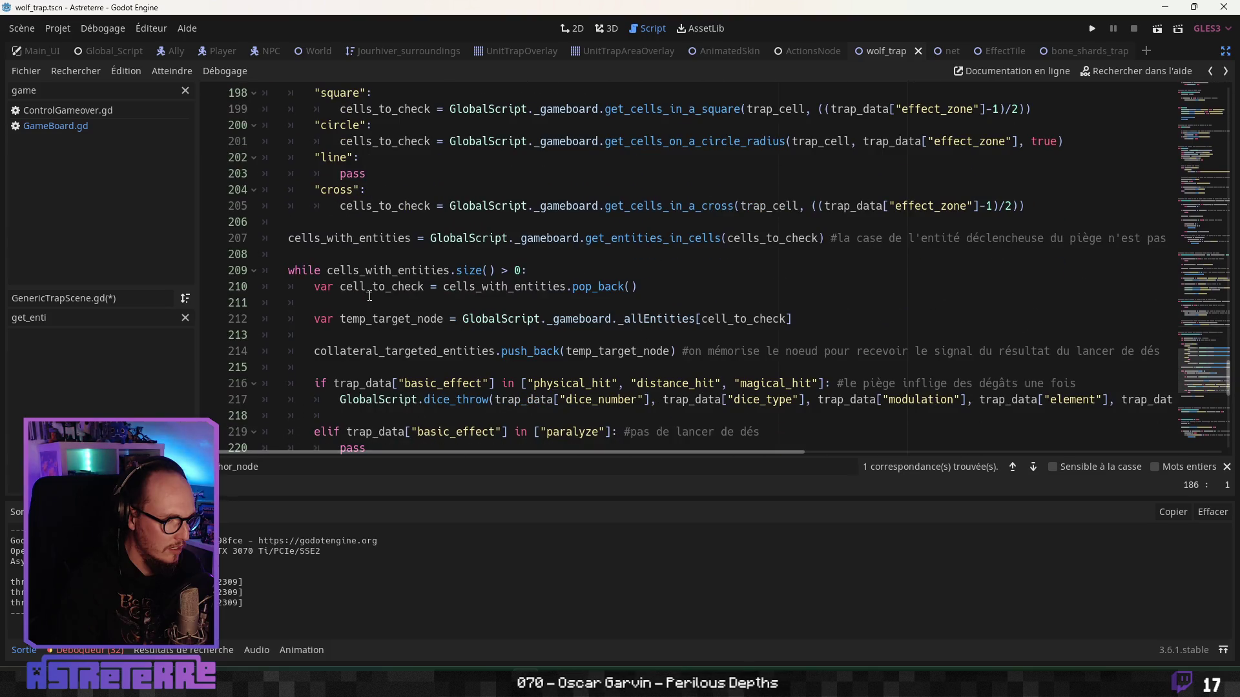
Step: Delete the animation_player.play("activation") call on line 222
scroll(369, 296, "down", 3)
left_click_drag(522, 327, 192, 326)
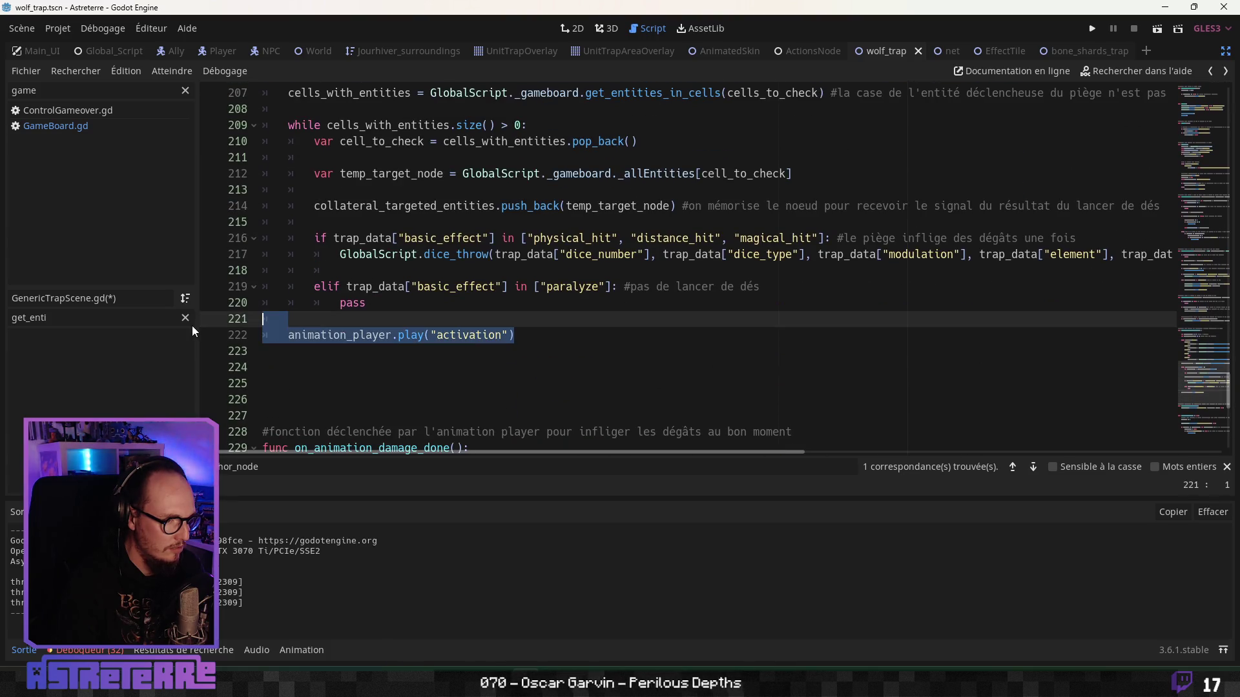
key("BackSpace")
key("BackSpace")
Step: Remove the extra blank lines below line 222, then save and run the game
left_click(378, 275)
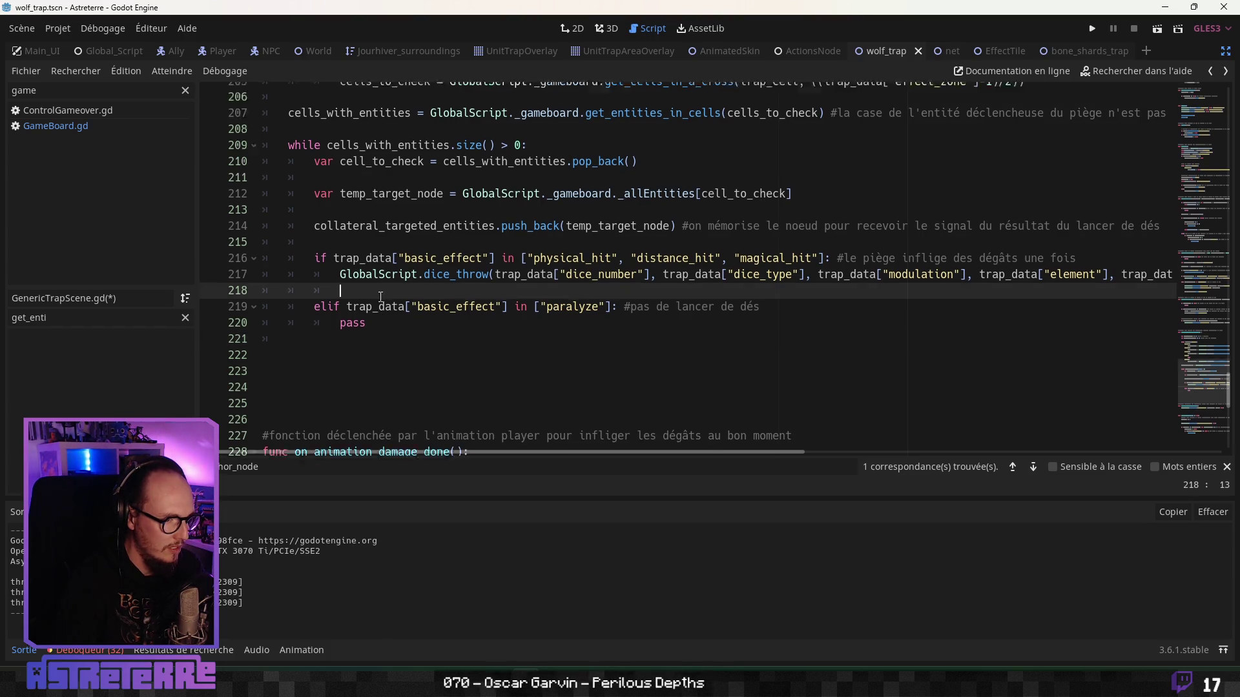
scroll(380, 297, "up", 3)
scroll(380, 297, "up", 2)
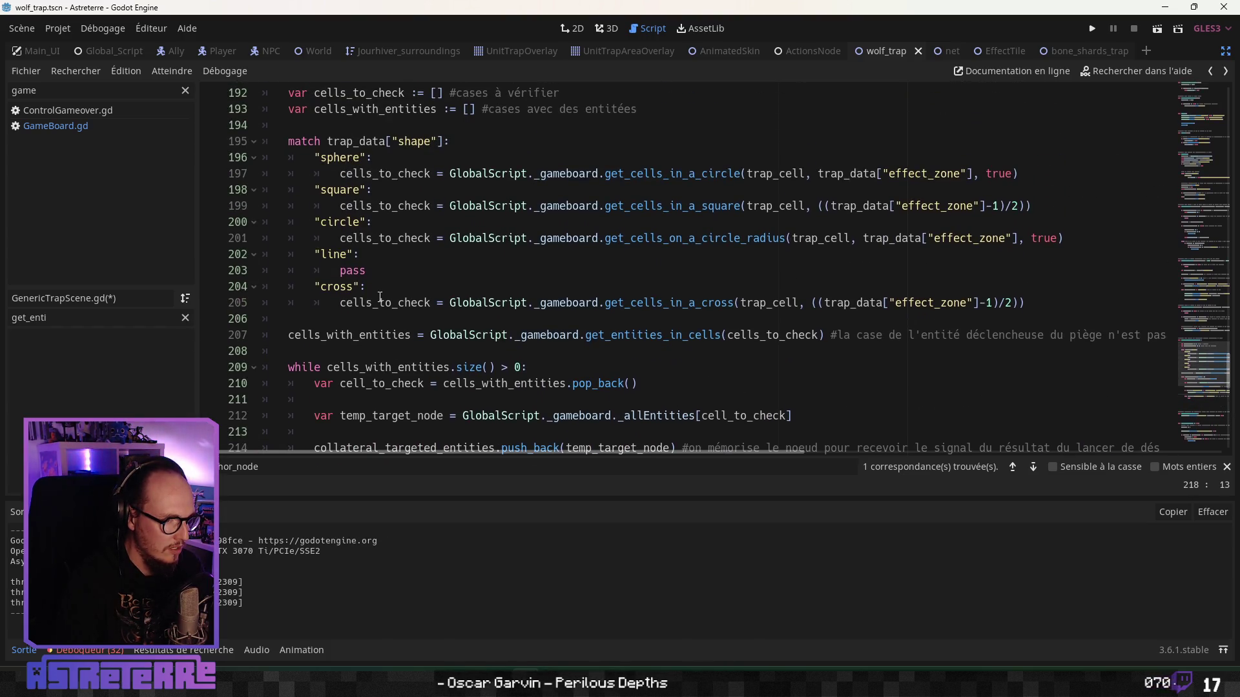
scroll(379, 297, "down", 4)
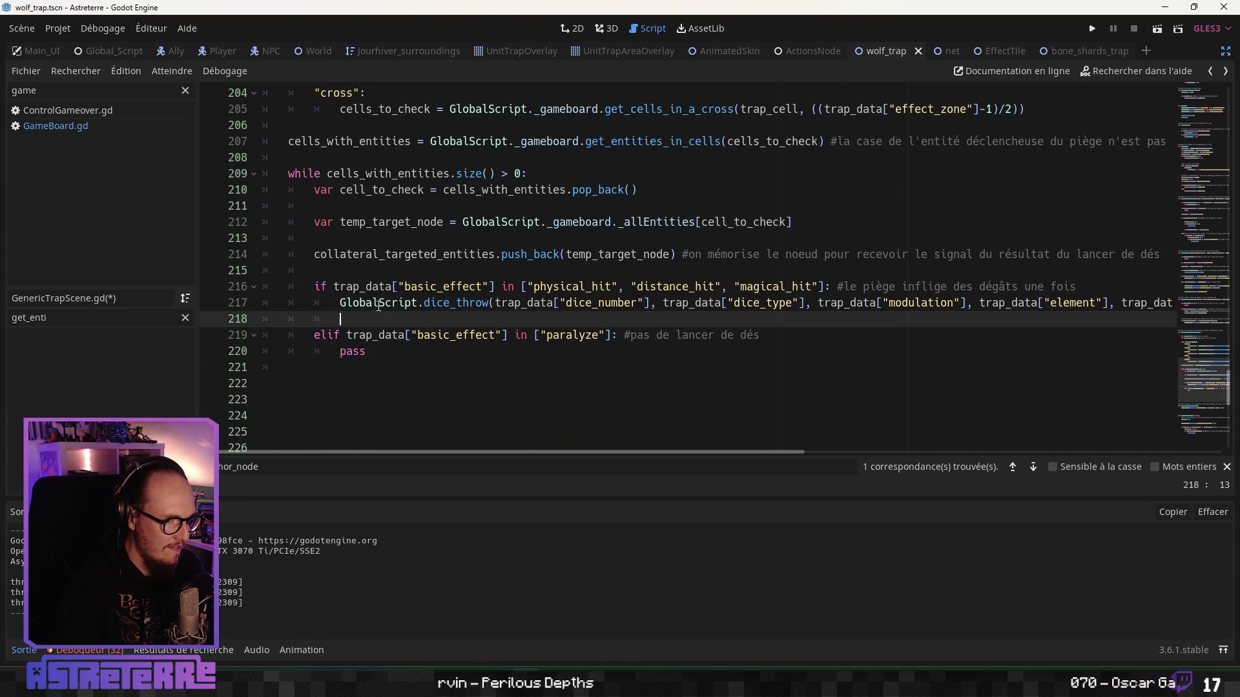
left_click(415, 345)
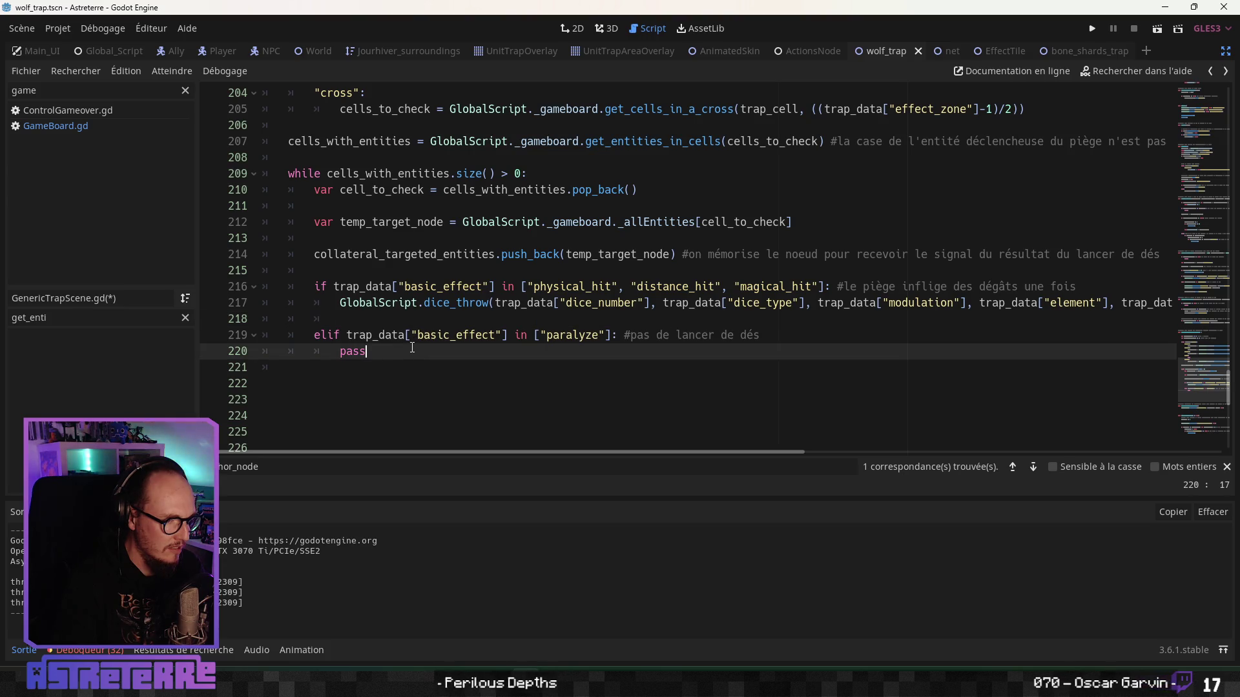
scroll(411, 349, "down", 4)
scroll(410, 349, "up", 3)
left_click(345, 337)
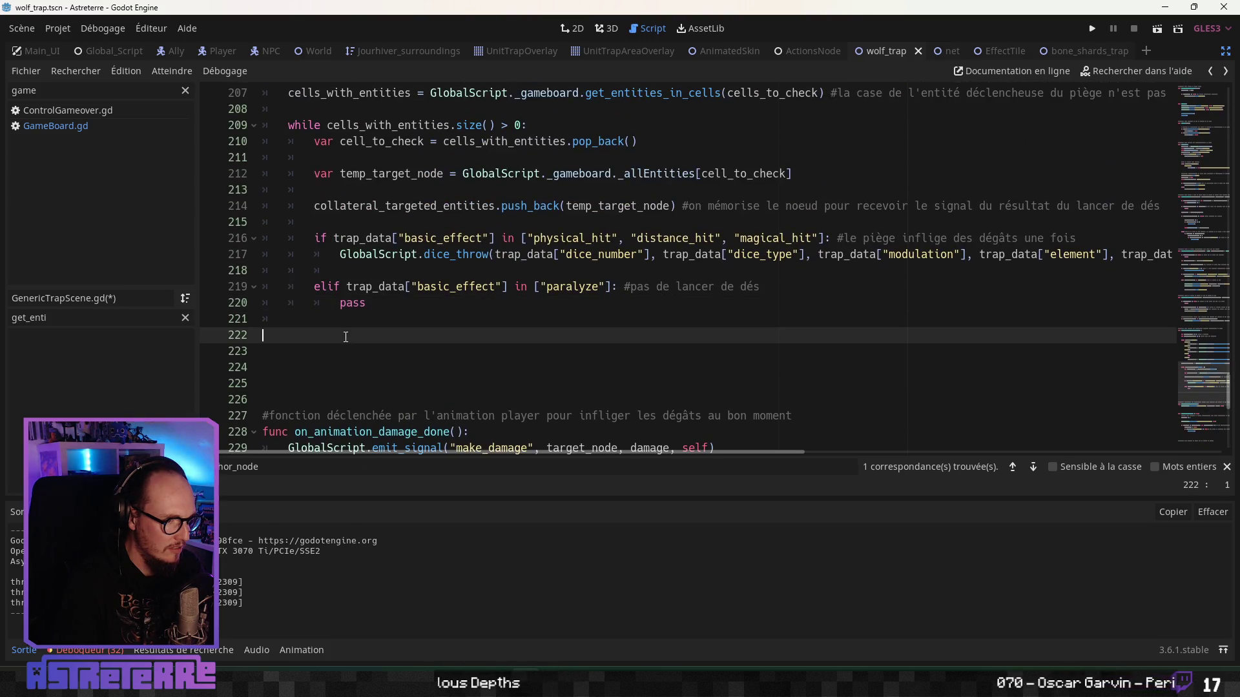
key("Delete")
key("Delete")
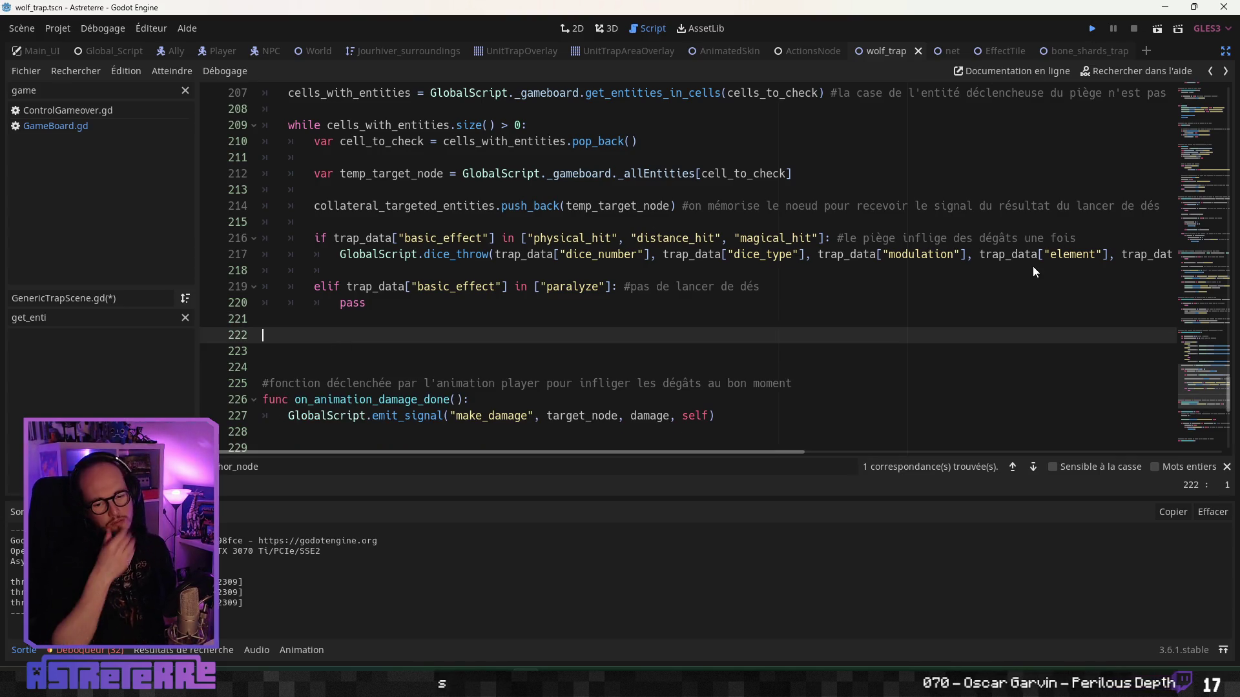
key("ctrl+s")
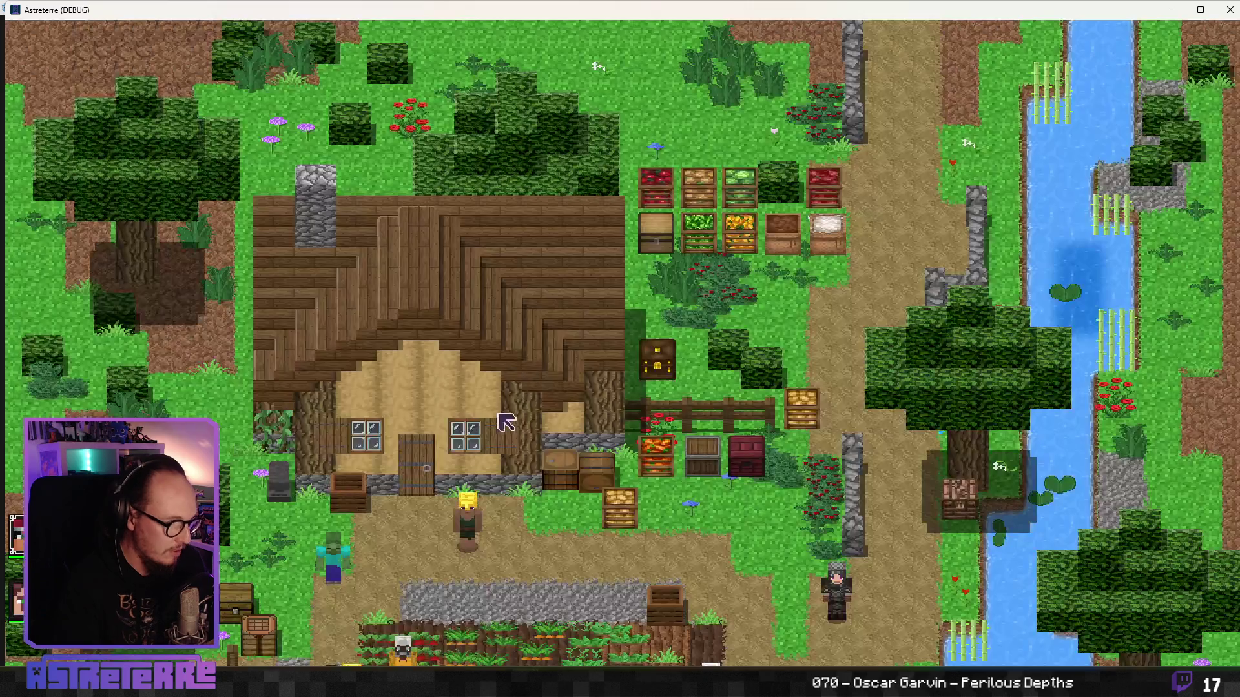
Step: Unequip the gold helmet, chestplate and leggings from the character's inventory
key("i")
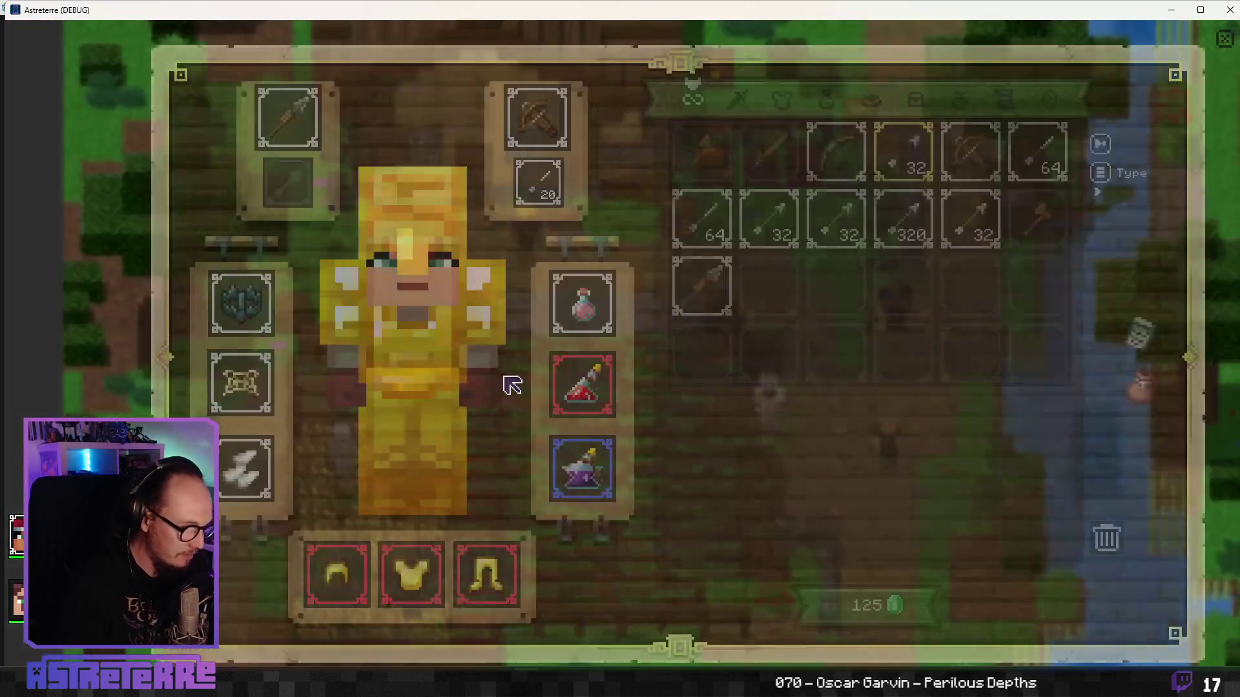
left_click(336, 575)
left_click(397, 589)
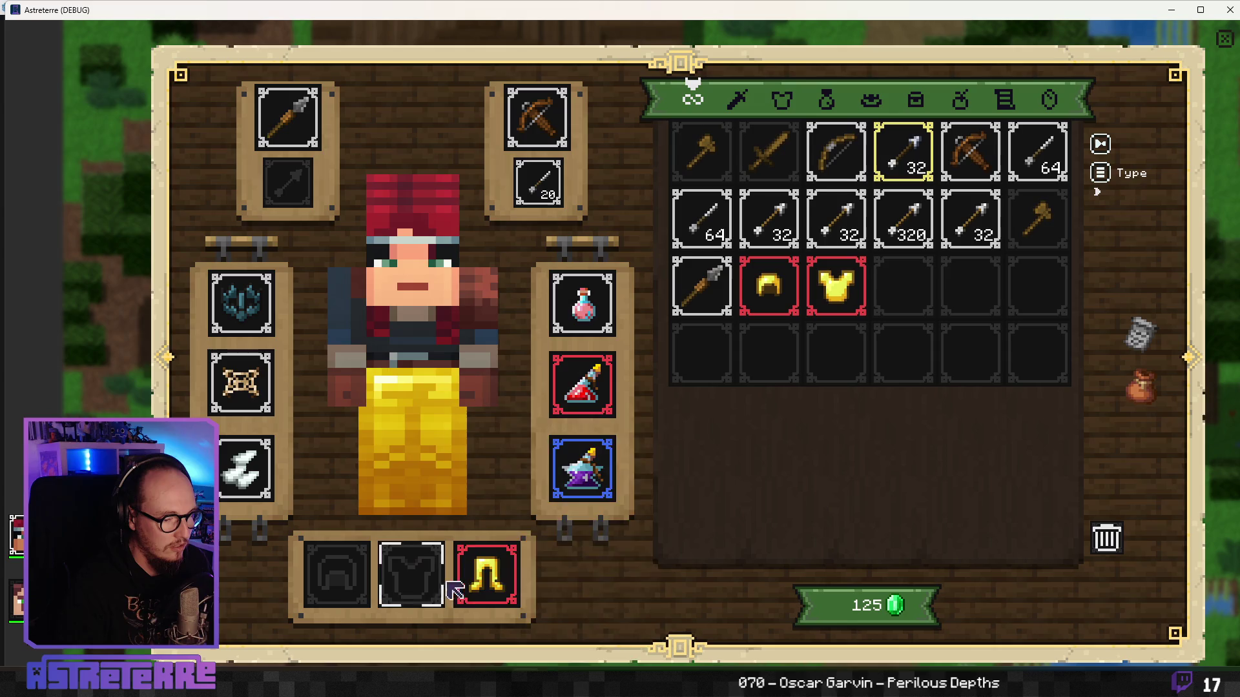
left_click(481, 578)
key("i")
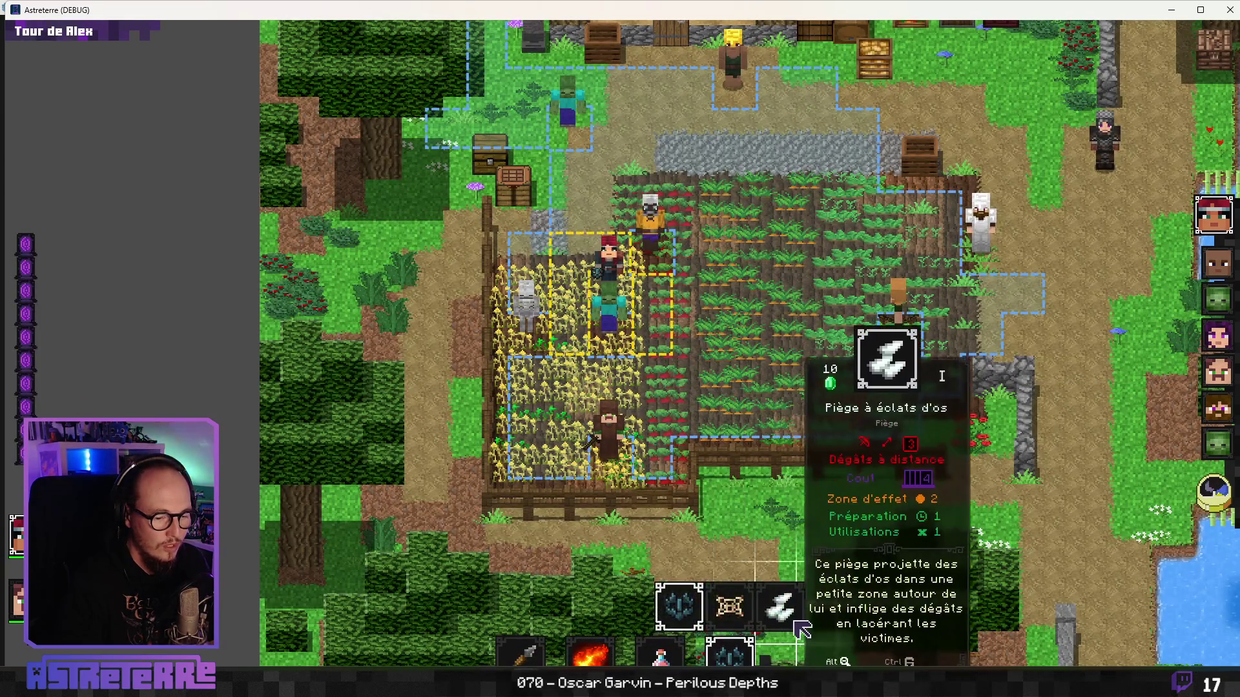
Step: Place the bone-shard trap beside the character and roll the dice to trigger it
left_click(729, 652)
left_click(654, 473)
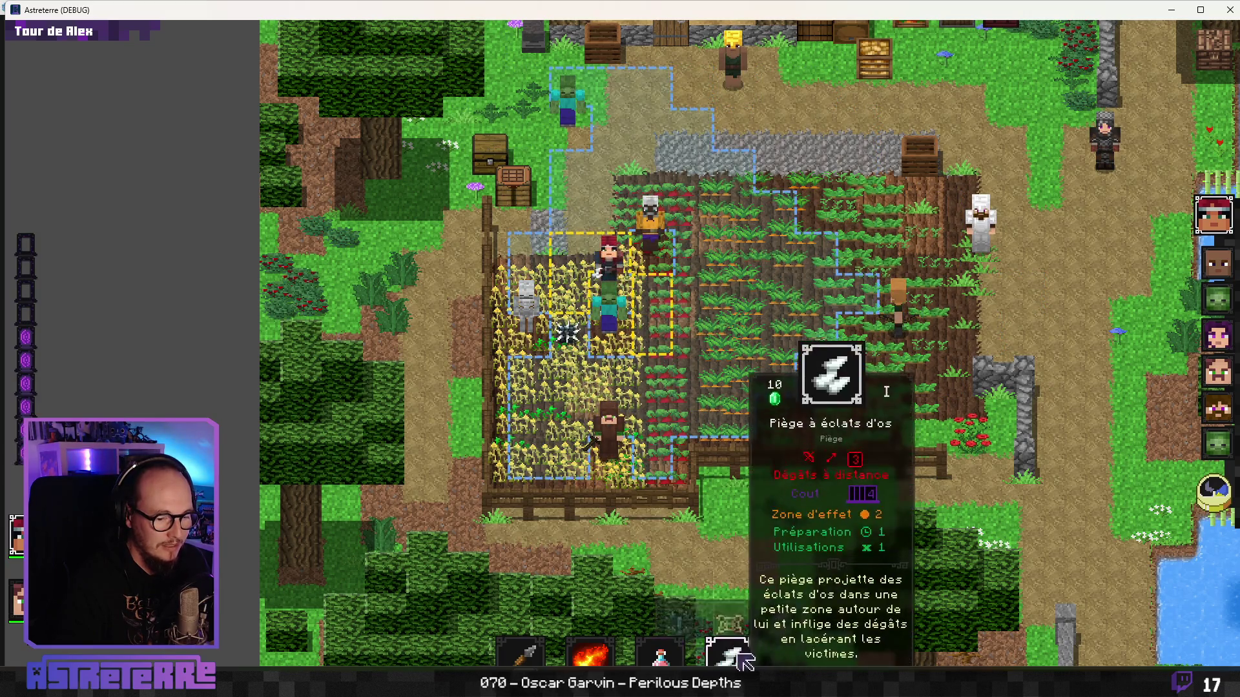
left_click(747, 443)
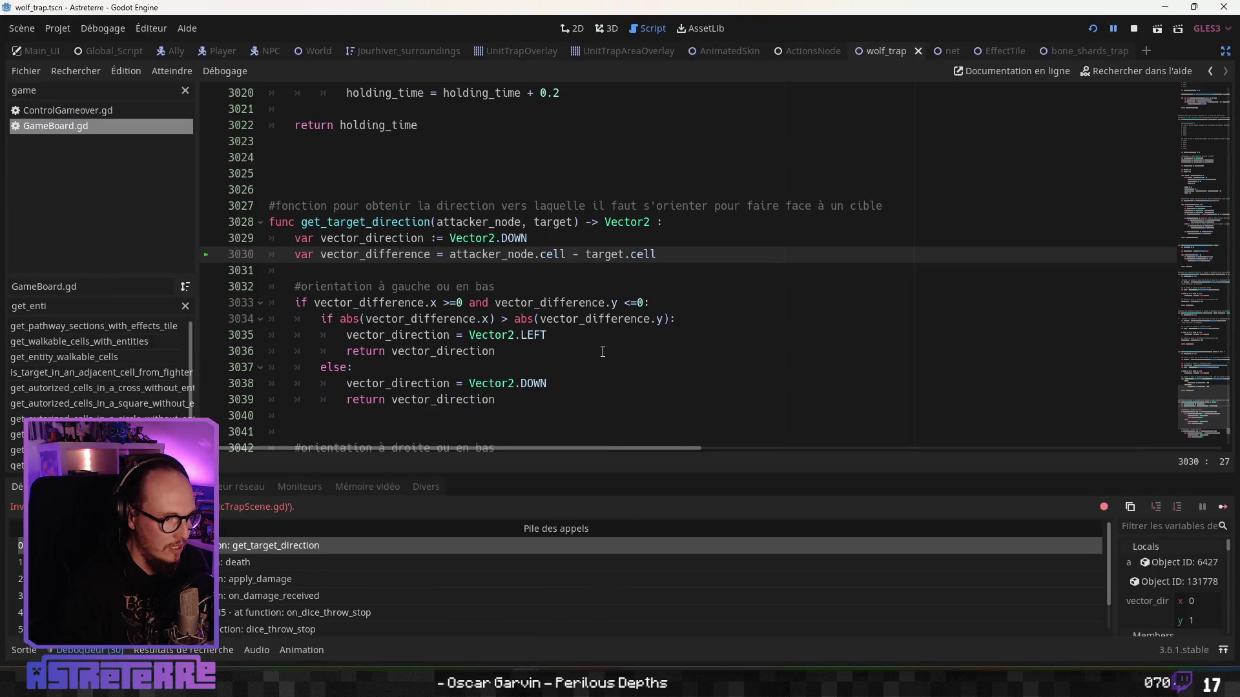
Step: Open the on_damage_received frame in EntityStats.gd at line 133 from the debugger call stack
mouse_move(601, 348)
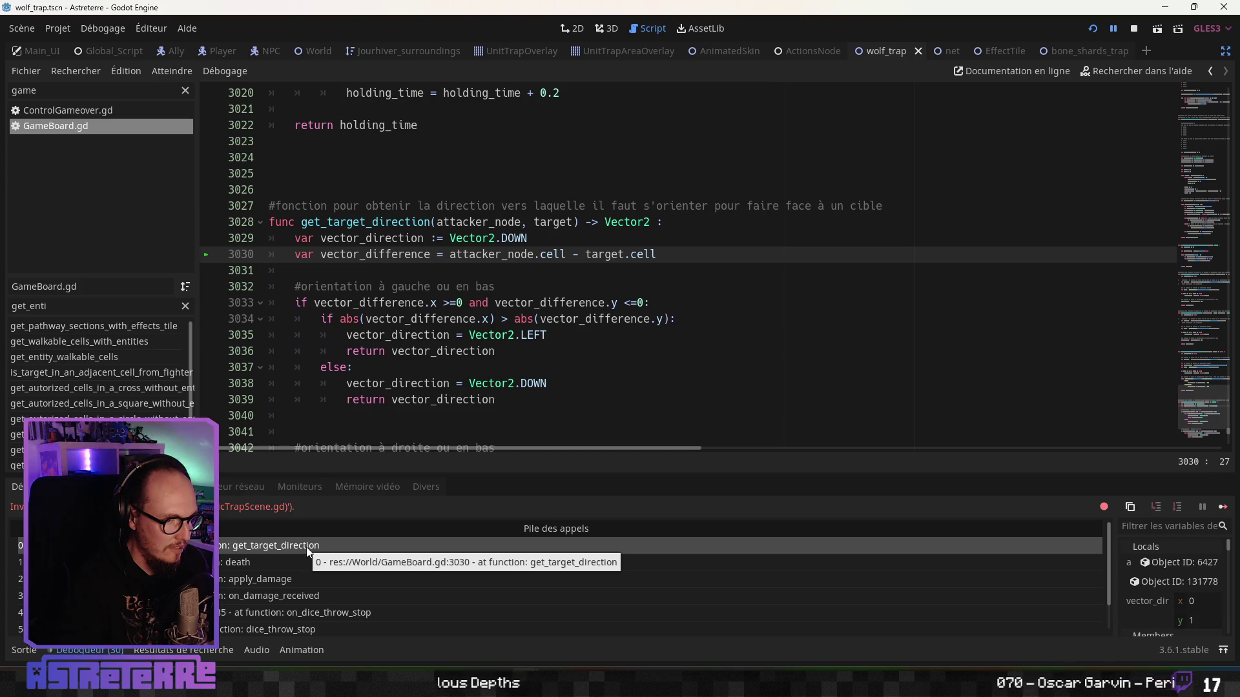
scroll(306, 547, "down", 2)
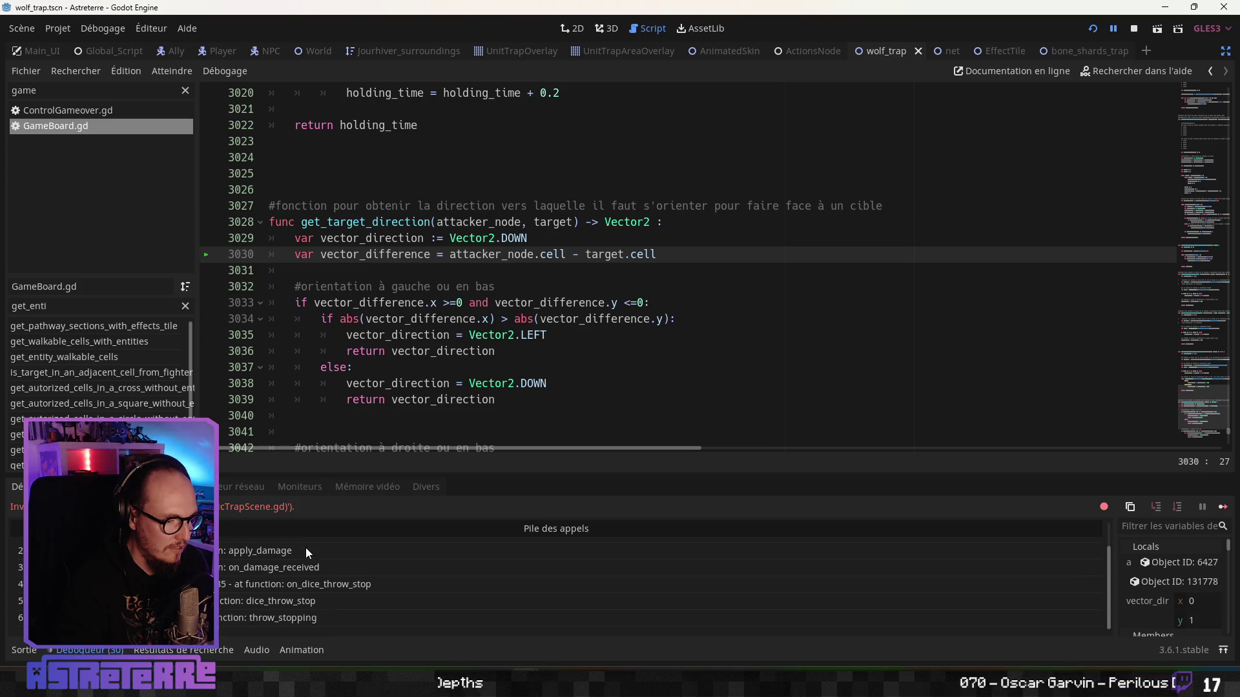
key("F12")
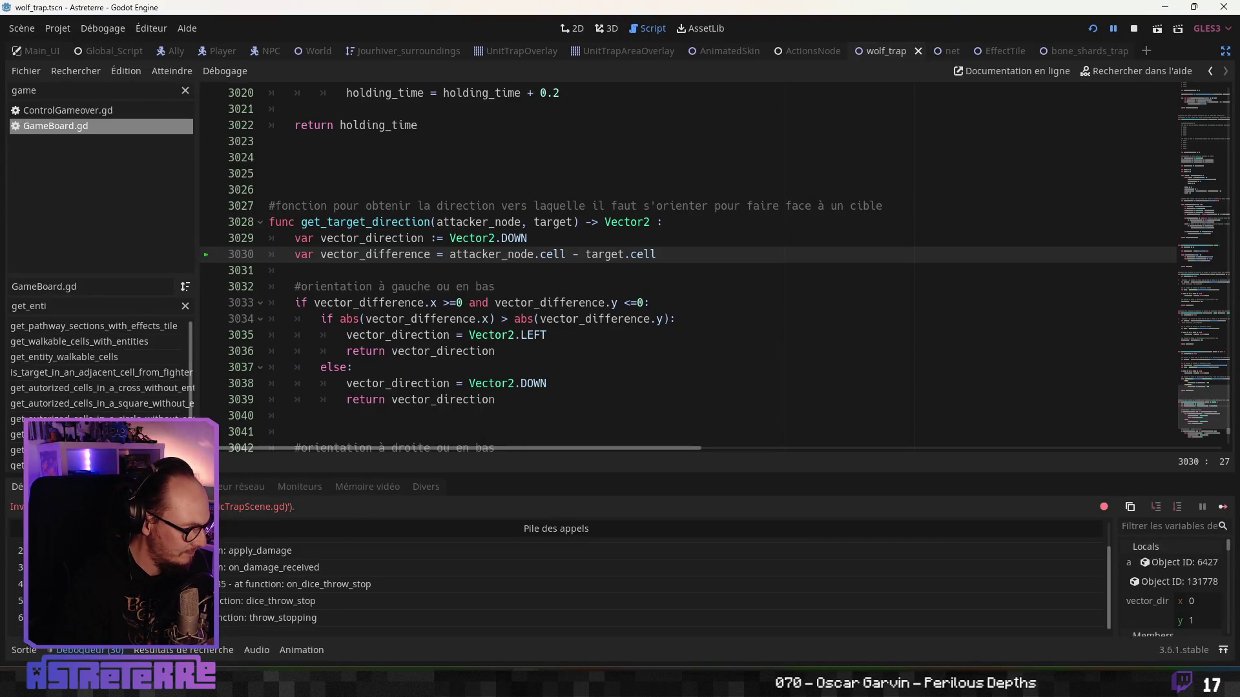
left_click(291, 566)
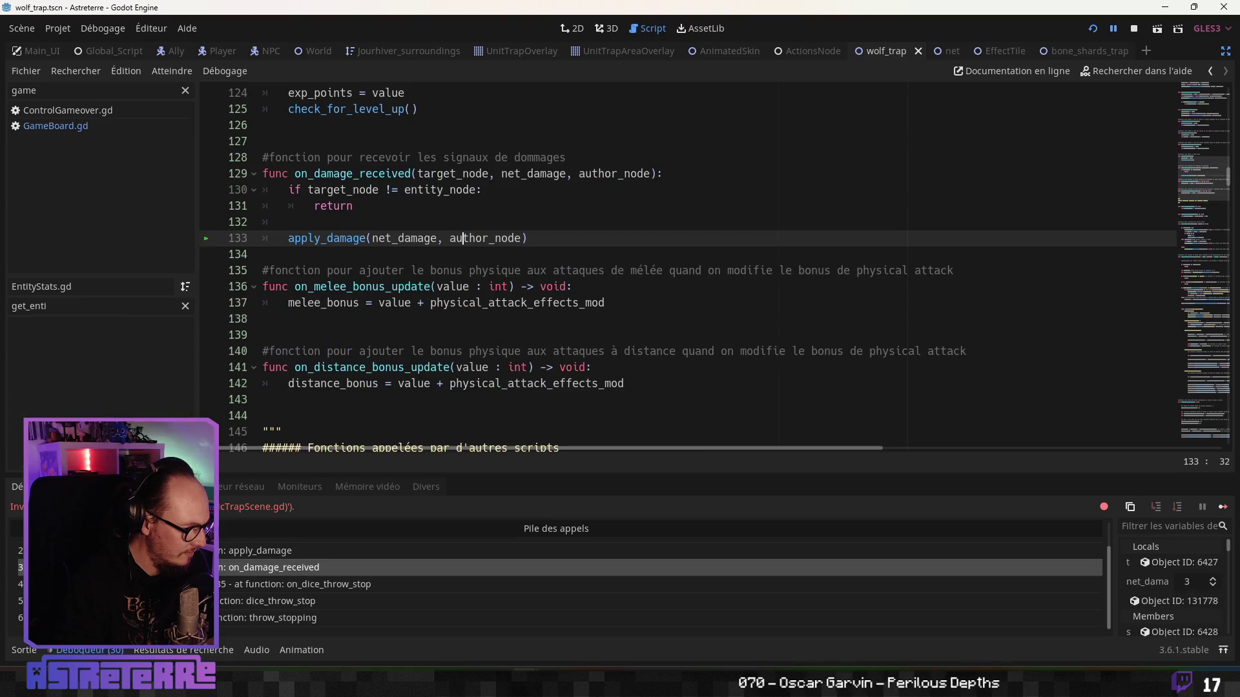
Step: Step through the on_dice_throw_stop, on_damage_received and apply_damage frames of the call stack
left_click(323, 584)
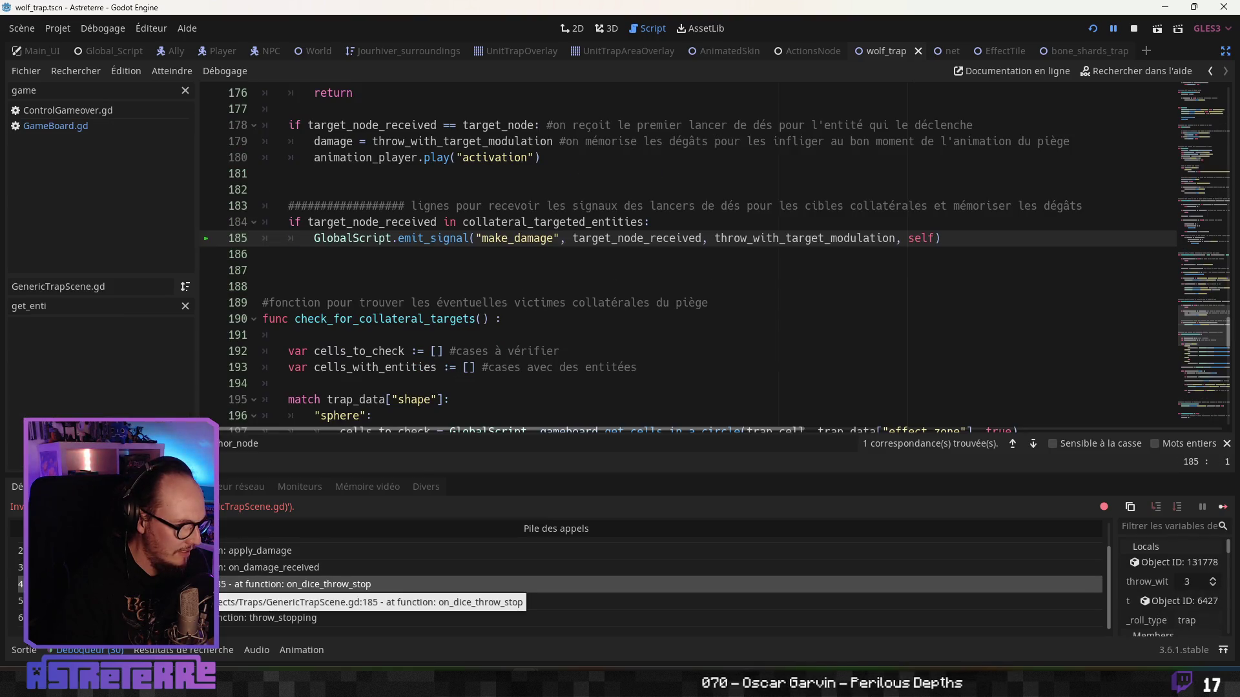
left_click(336, 567)
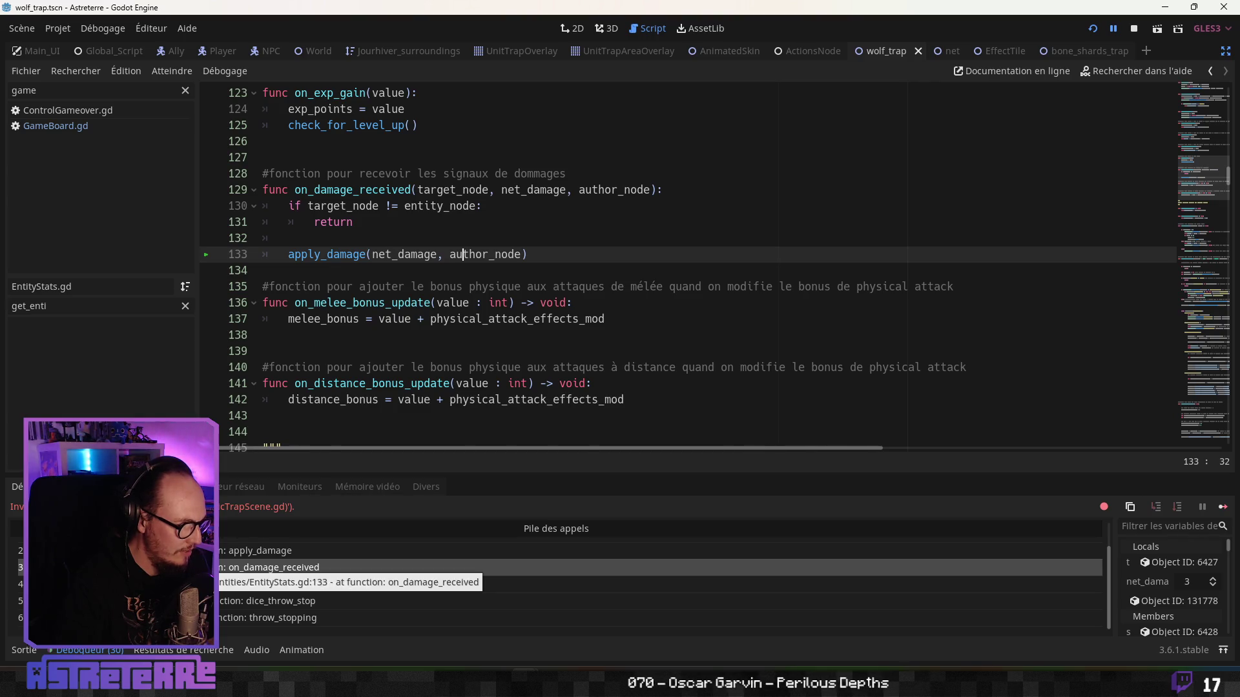
left_click(255, 550)
scroll(341, 414, "up", 2)
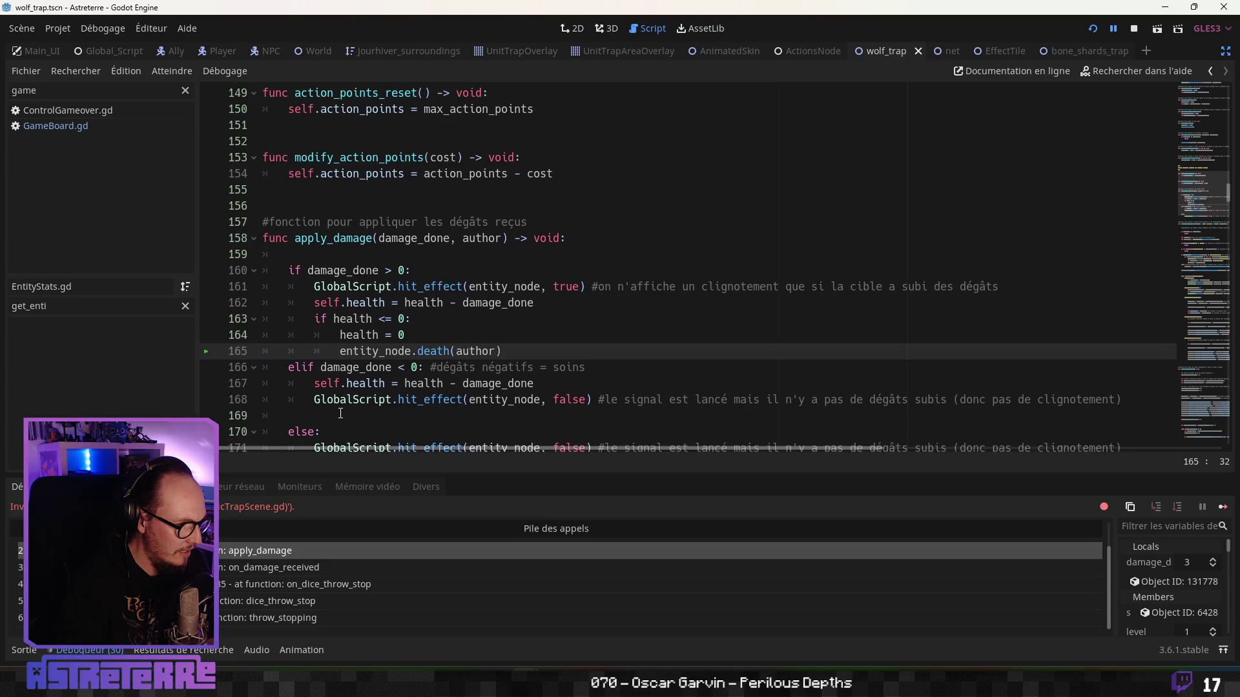
scroll(349, 399, "down", 1)
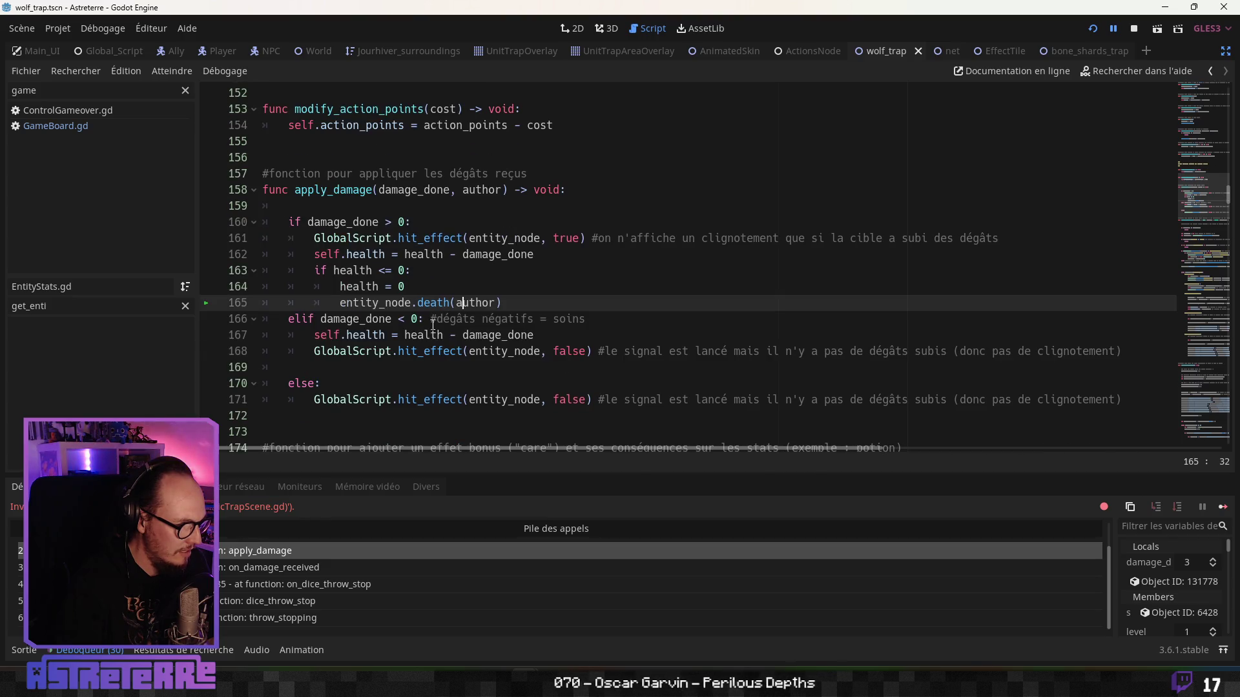
scroll(248, 584, "up", 2)
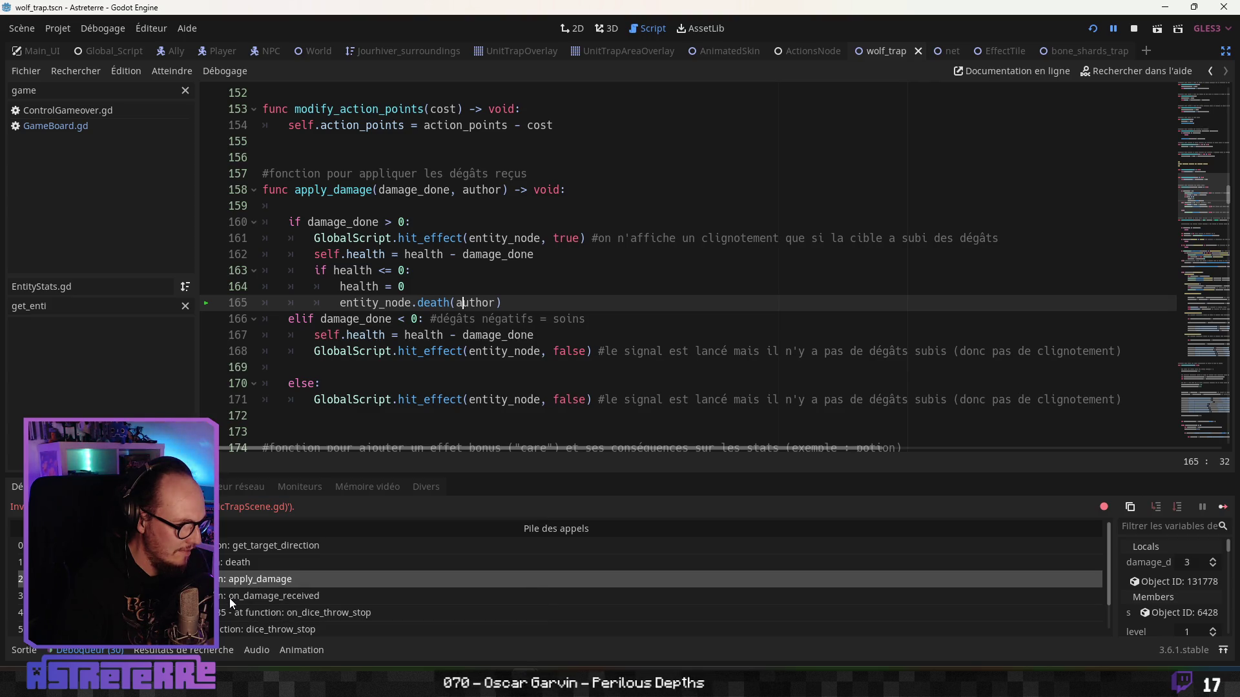
Step: Inspect the death frame in Creature.gd and trim trailing spaces on line 402
left_click(230, 601)
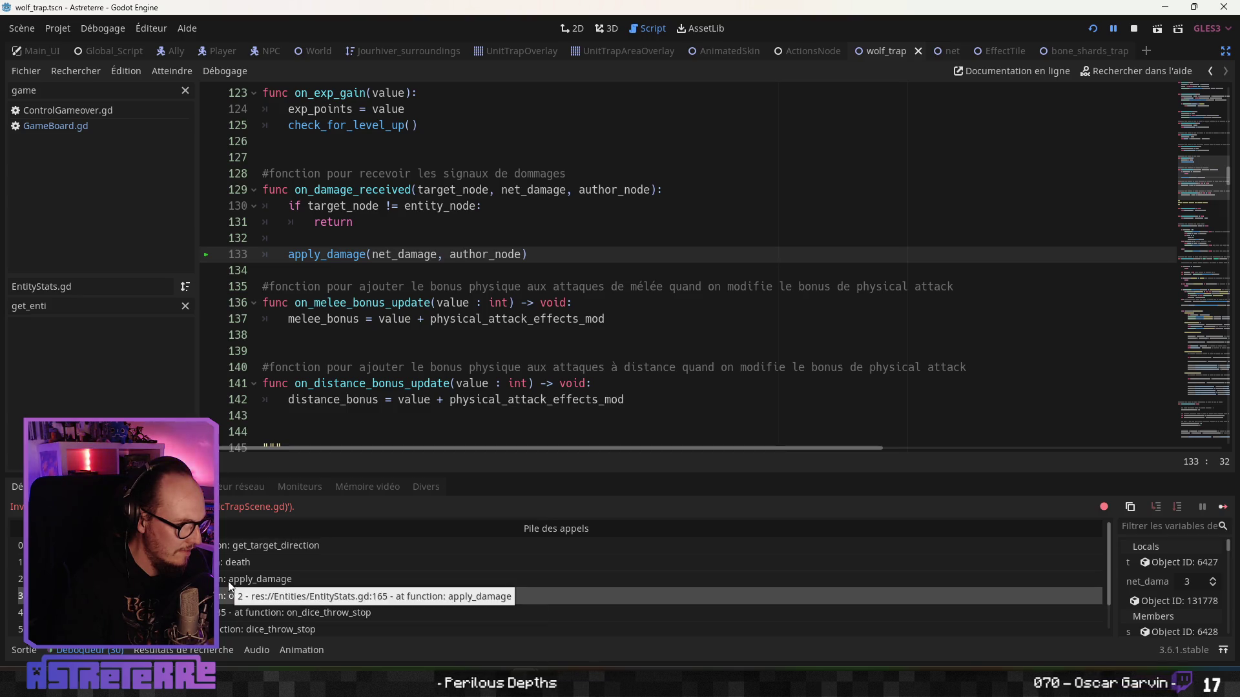
left_click(228, 582)
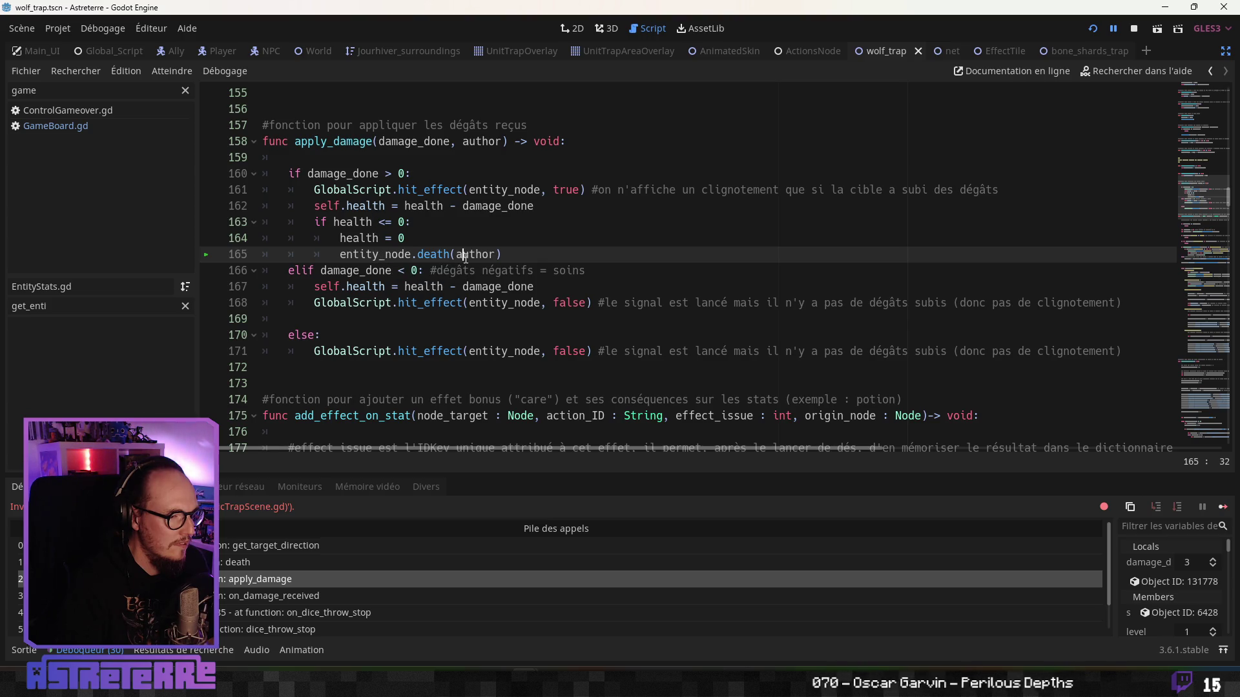
mouse_move(466, 258)
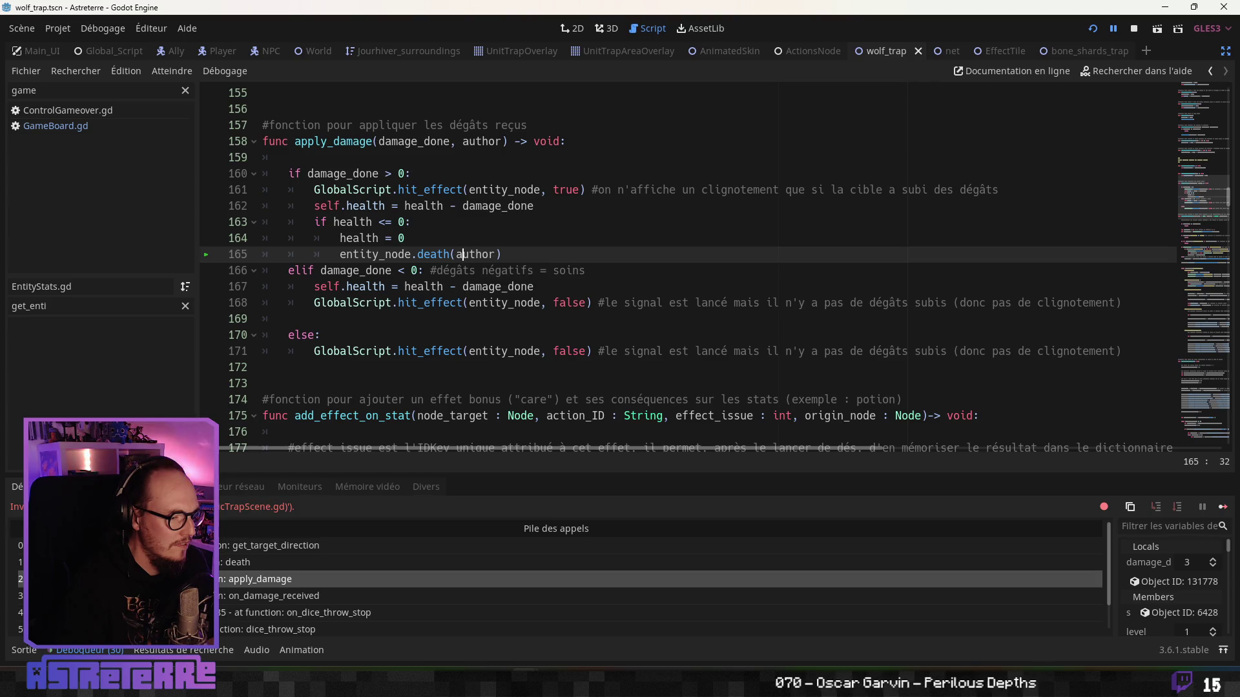
left_click(223, 562)
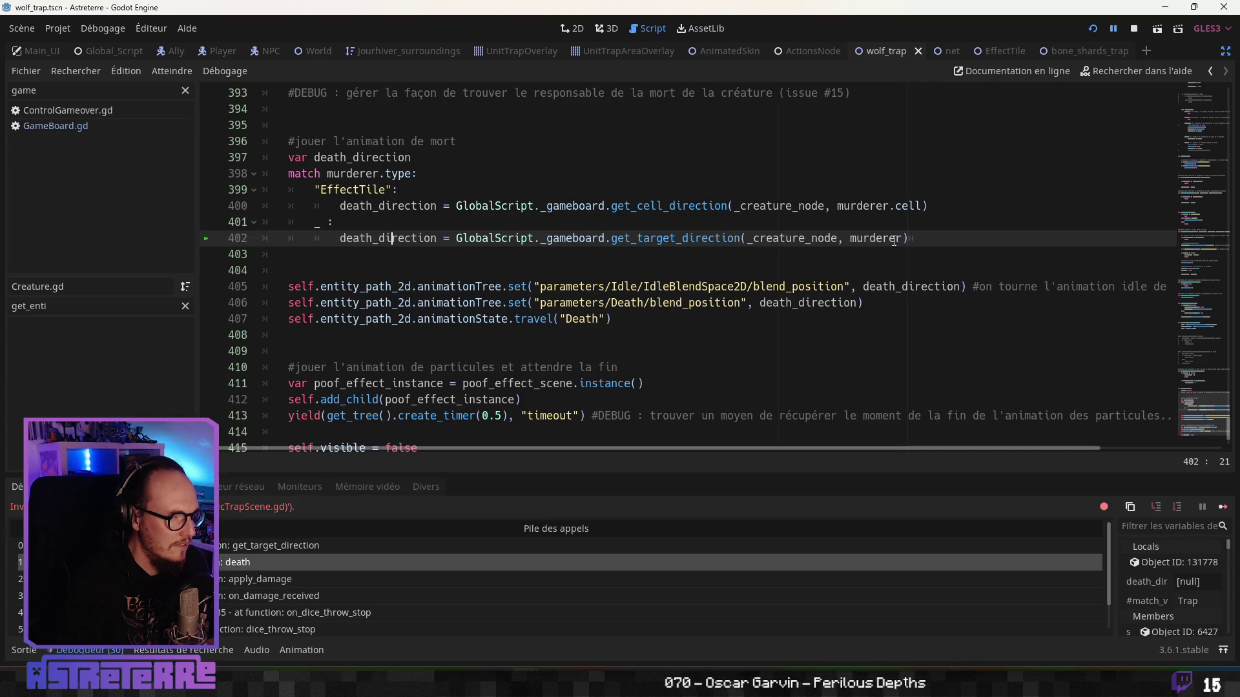
key("BackSpace")
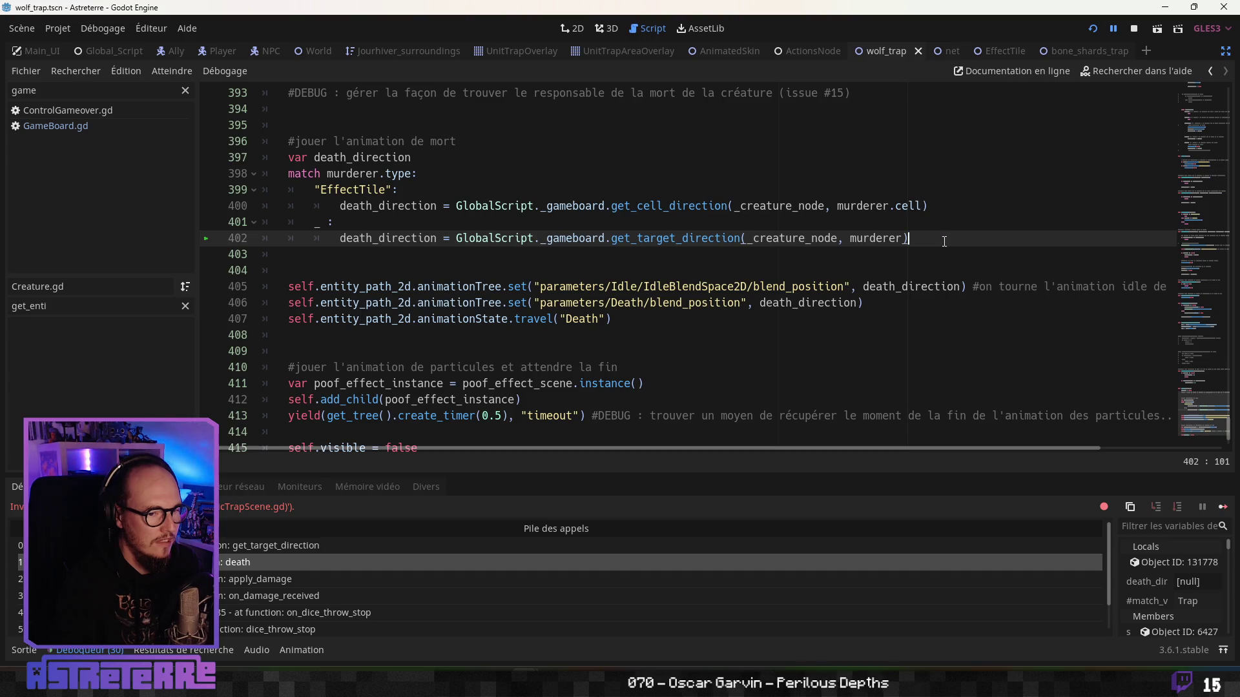
left_click(478, 319)
scroll(494, 303, "up", 2)
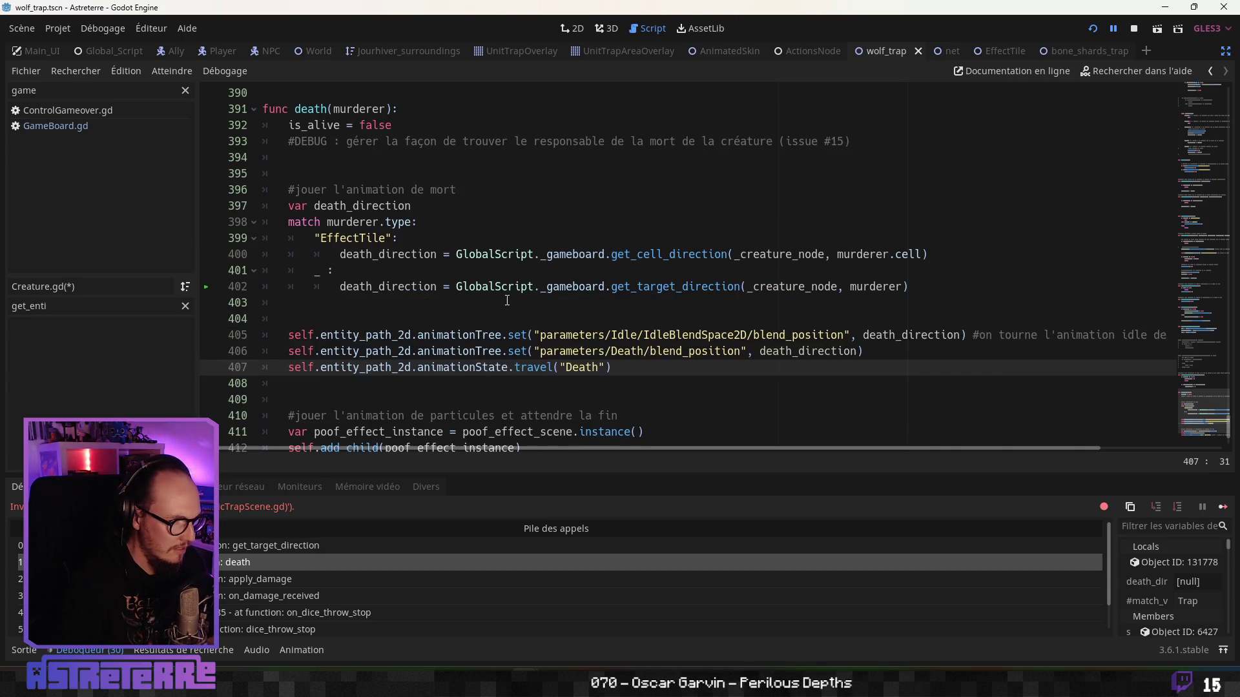
scroll(492, 304, "down", 1)
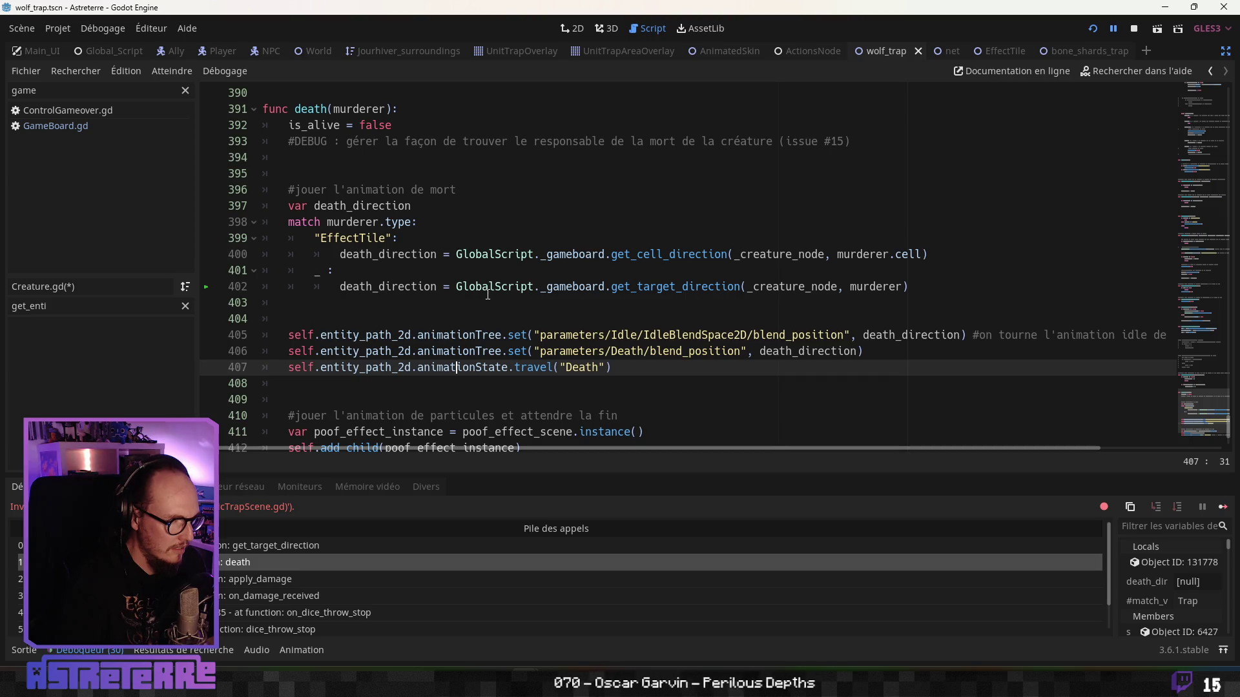
left_click(481, 286)
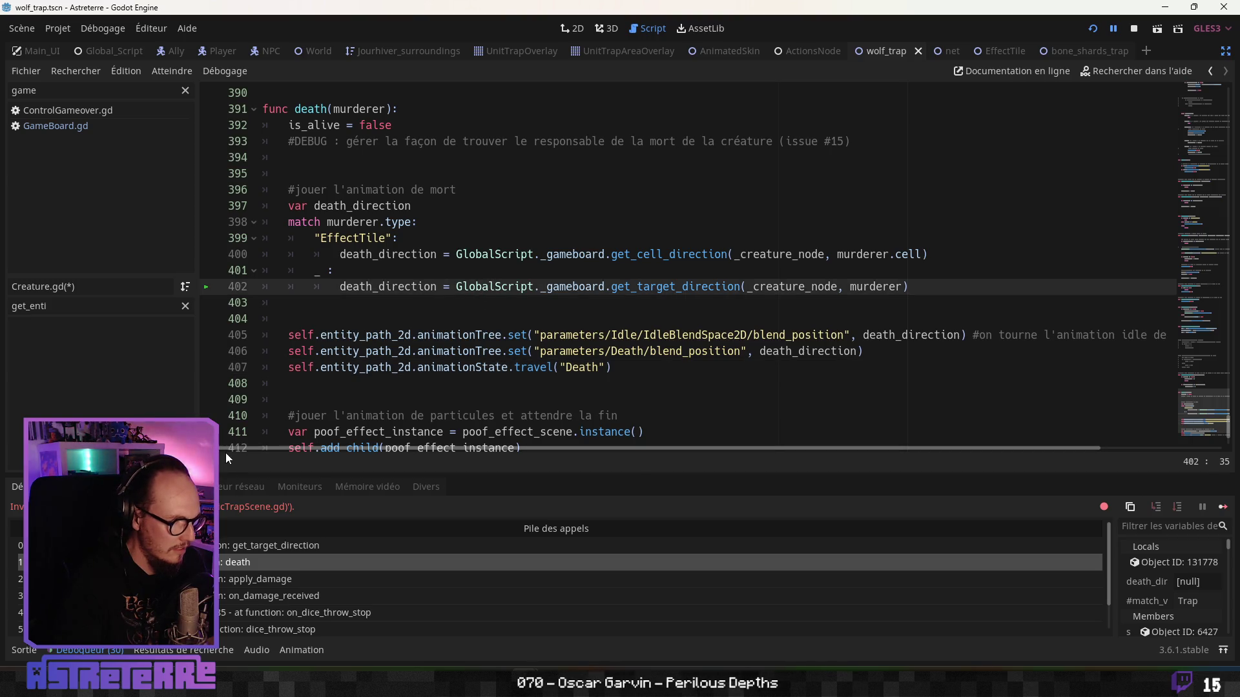
Step: Inspect get_target_direction in GameBoard.gd, highlighting target and target.cell on line 3030
left_click(241, 546)
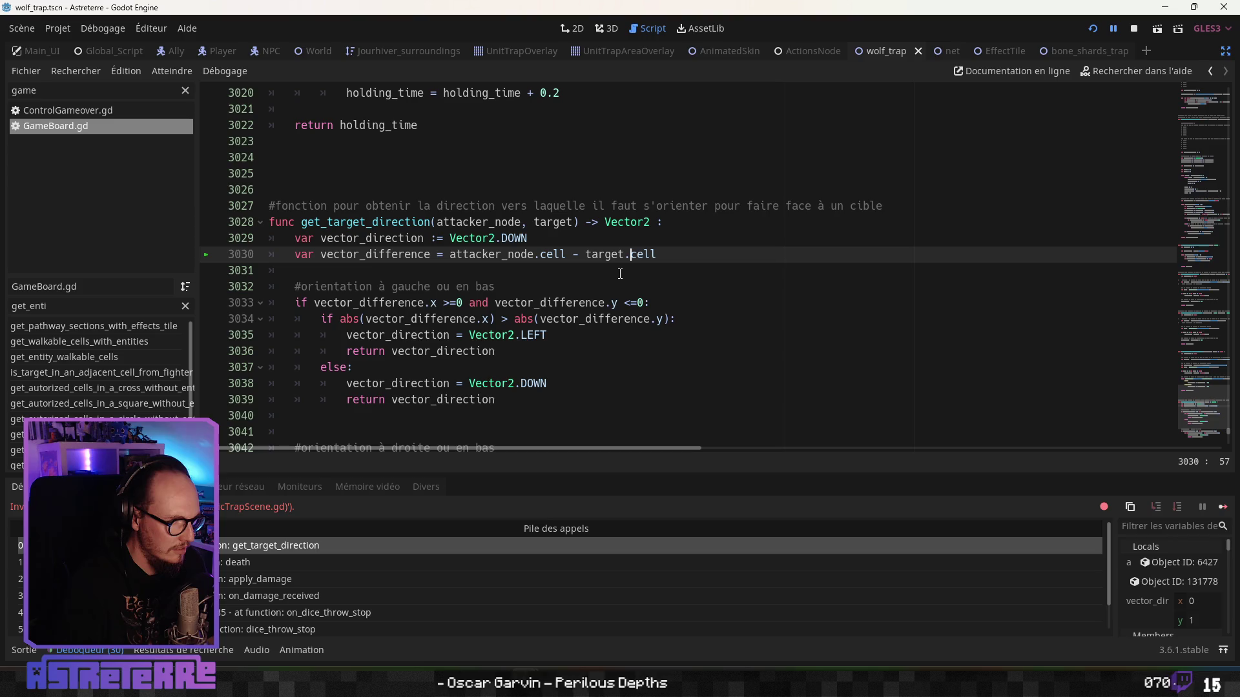
double_click(604, 255)
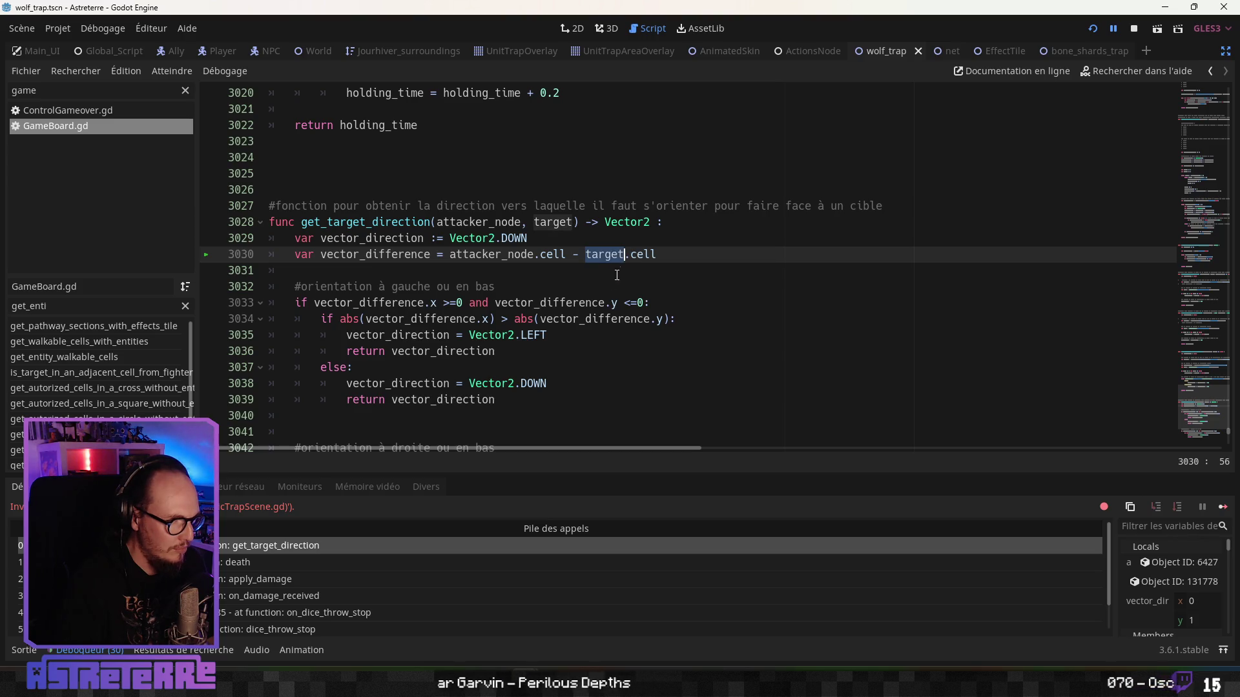
left_click(604, 287)
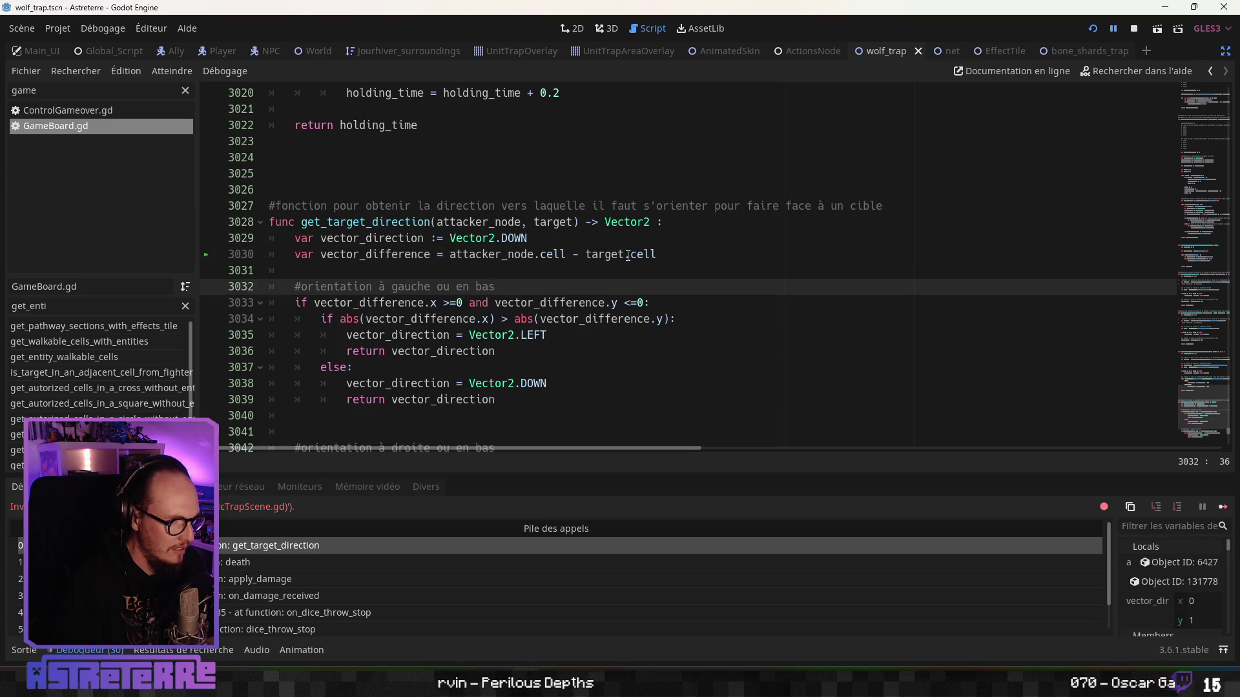
double_click(644, 254)
left_click(581, 286)
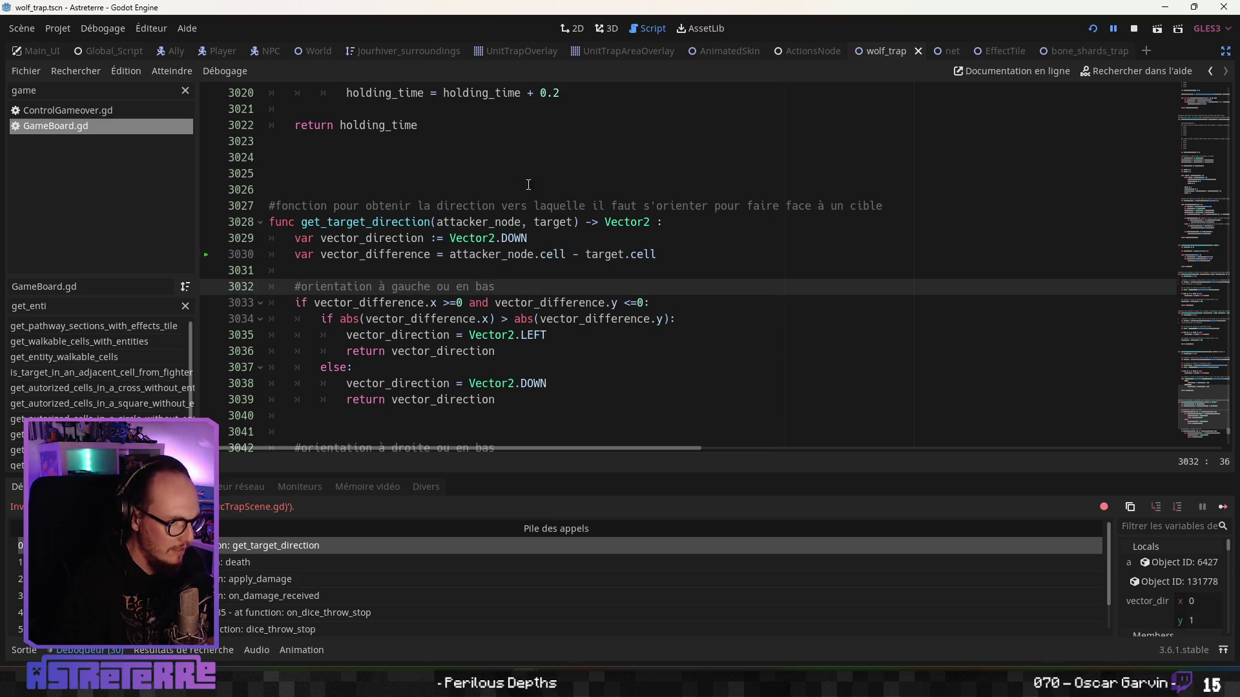
Step: In the wolf_trap script, rename the trap_cell declaration on line 29 to cell
mouse_move(939, 52)
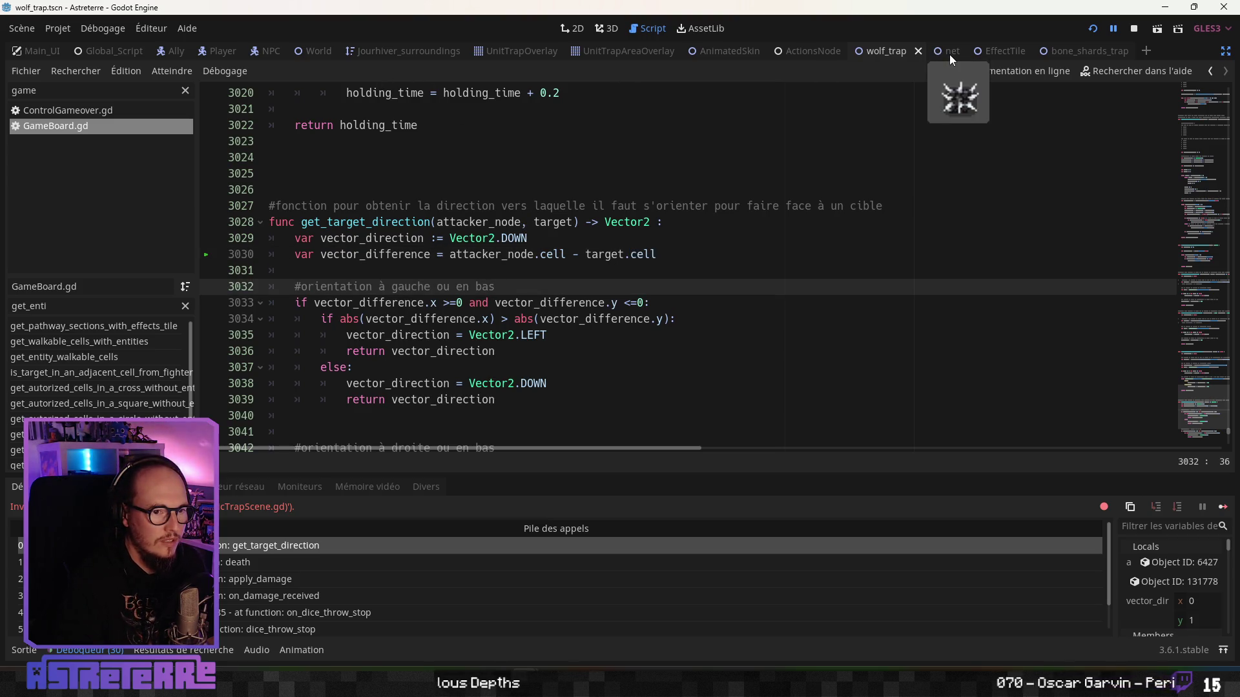
left_click(884, 51)
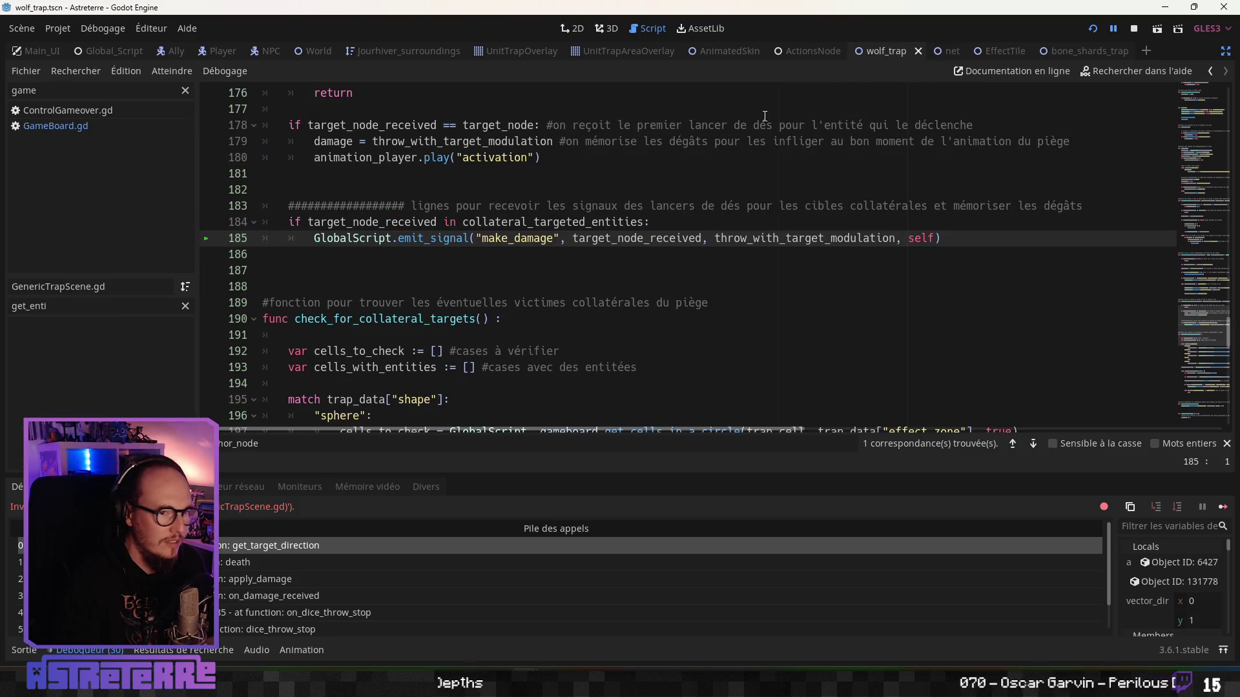
left_click_drag(1227, 317, 1227, 80)
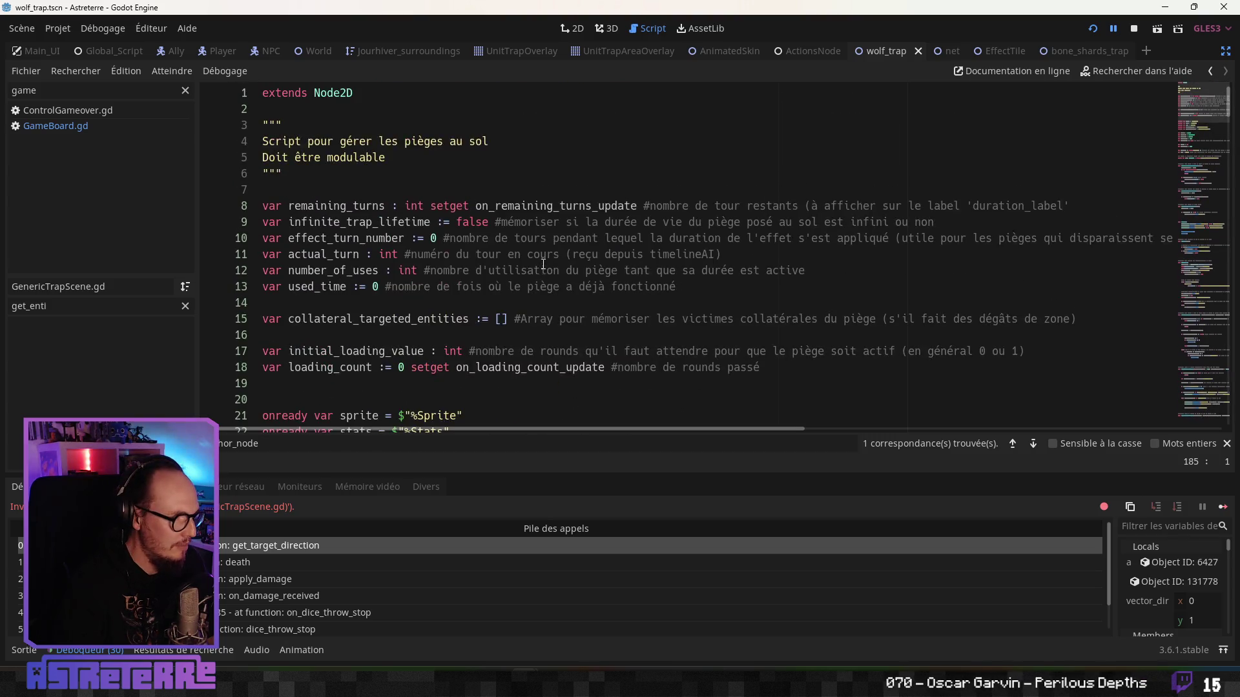
scroll(543, 265, "down", 6)
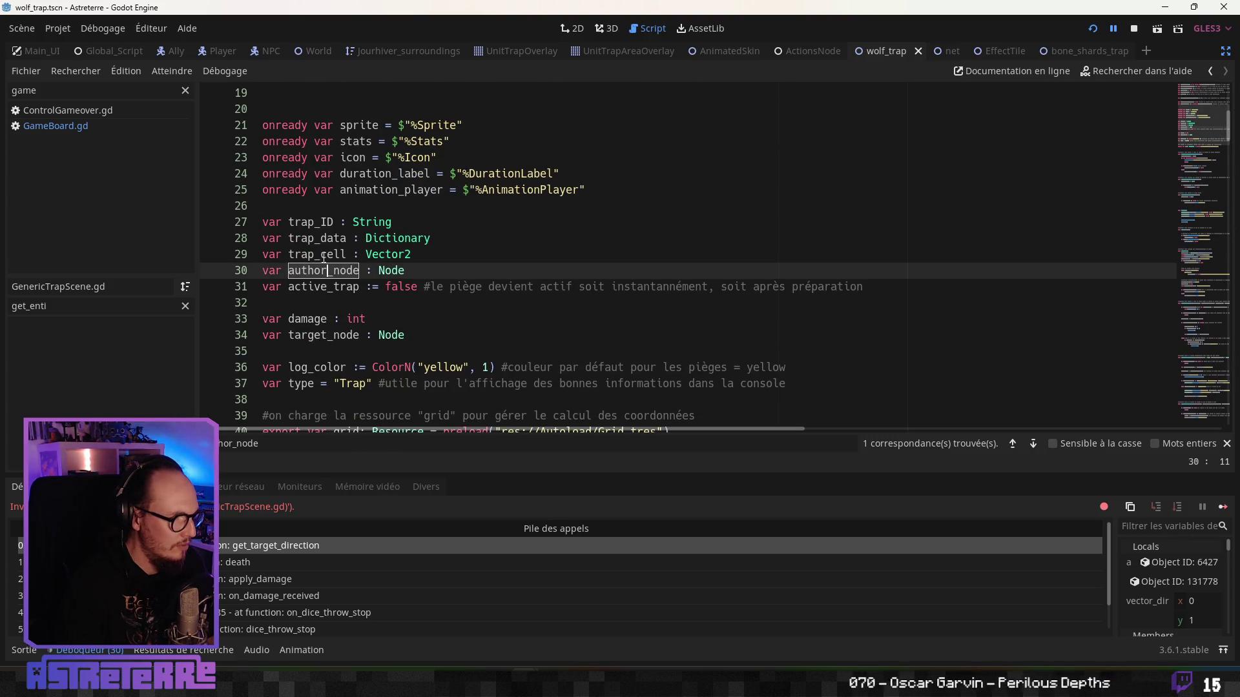
left_click_drag(321, 254, 289, 255)
key("BackSpace")
Step: Change trap_cell to cell on lines 197, 199, 201 and 205
left_click(365, 287)
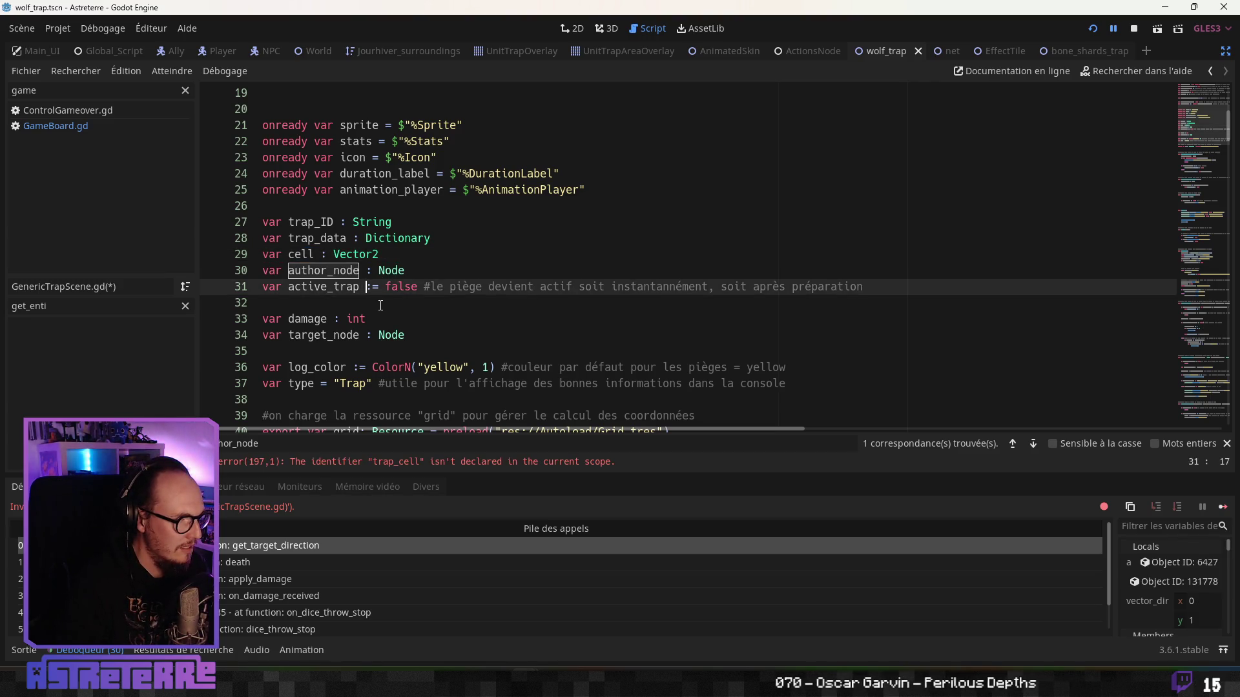
left_click(391, 270)
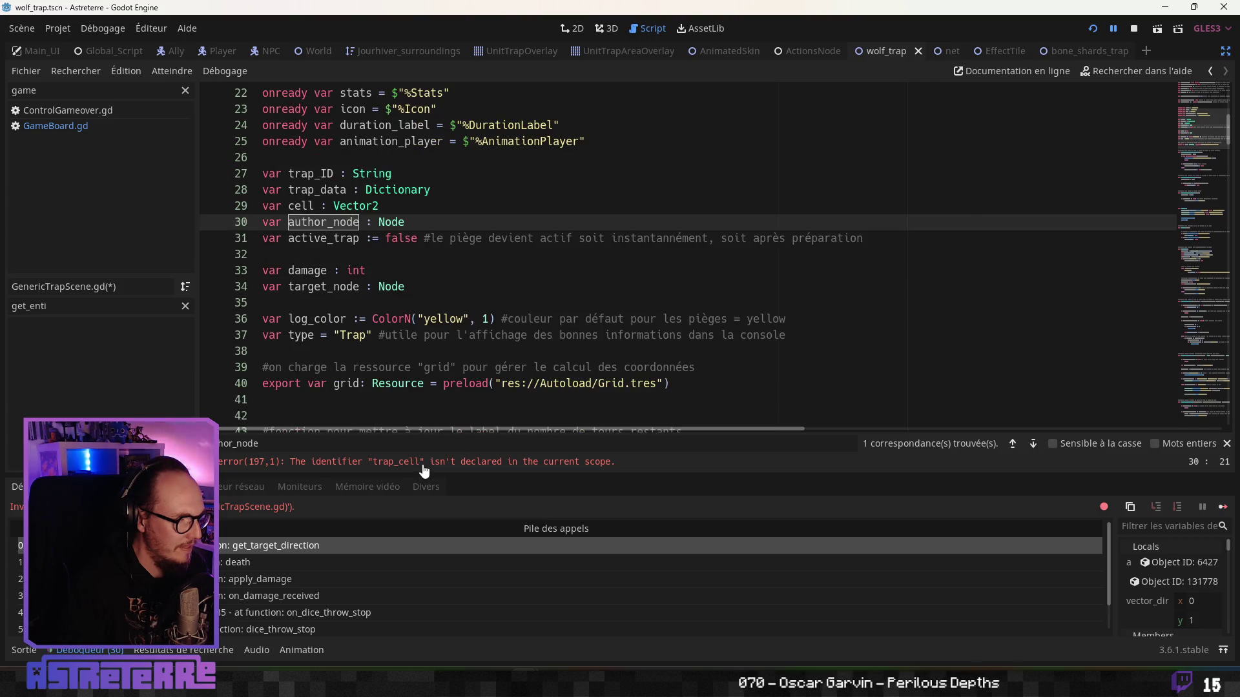
left_click(421, 463)
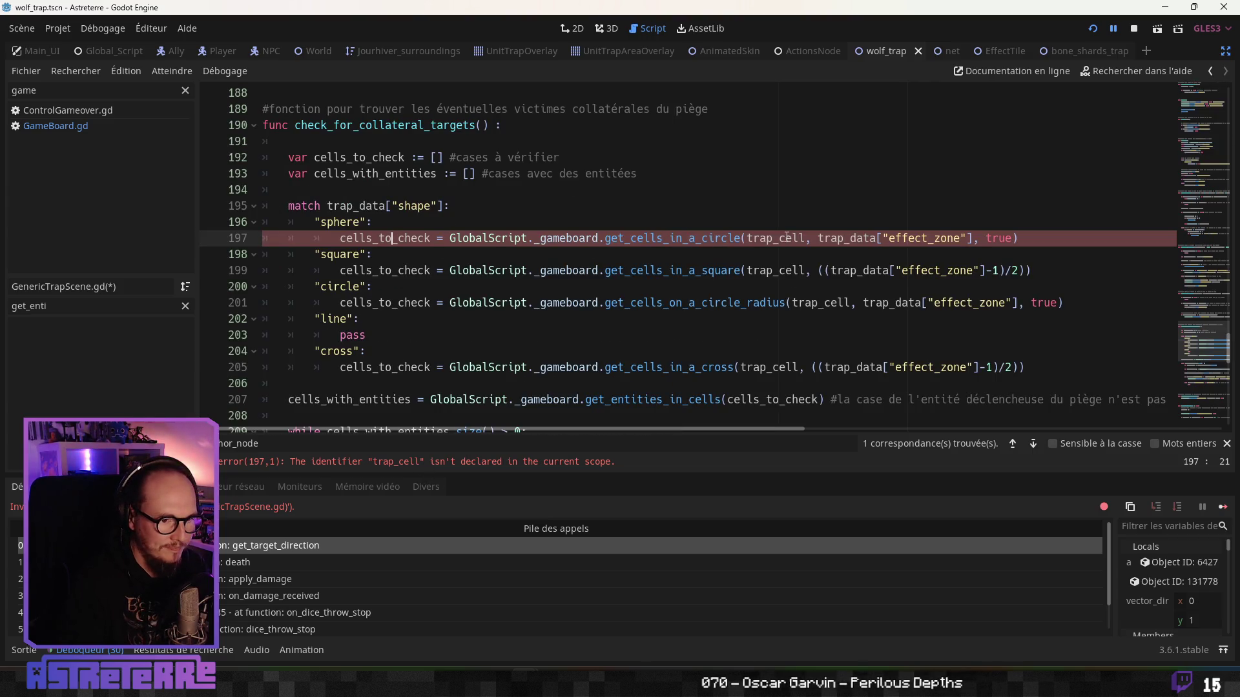
key("BackSpace")
left_click_drag(779, 271, 760, 271)
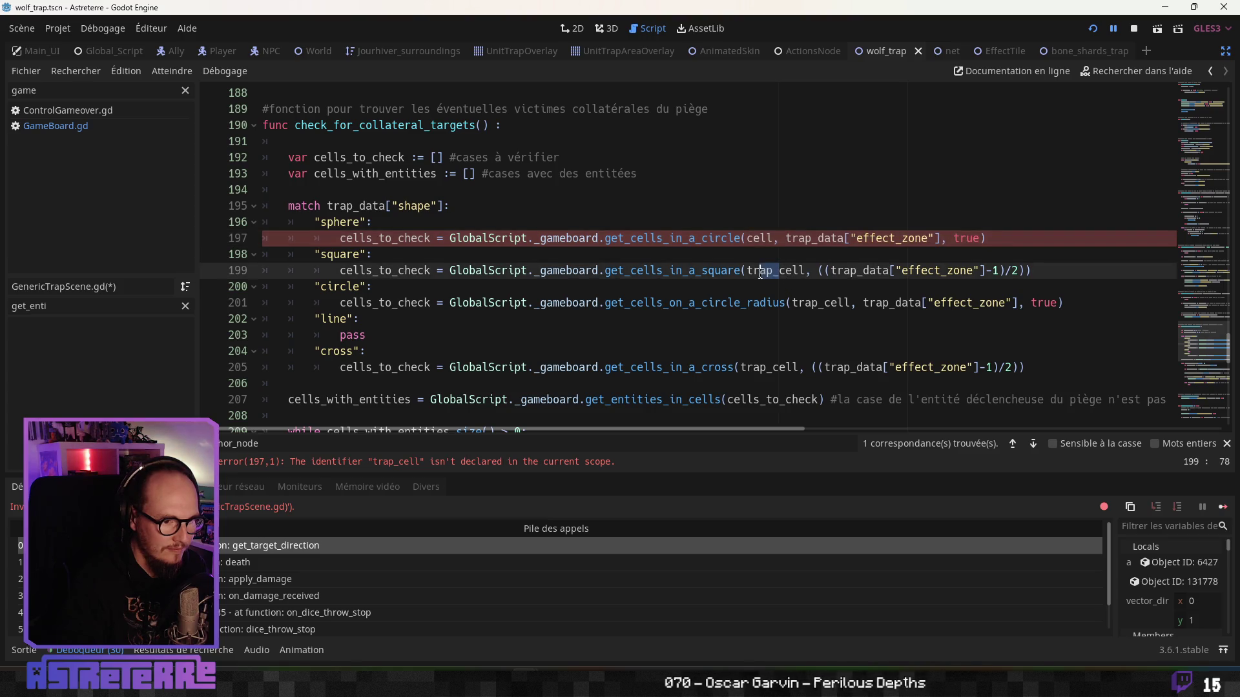
key("BackSpace")
key("BackSpace")
left_click(830, 304)
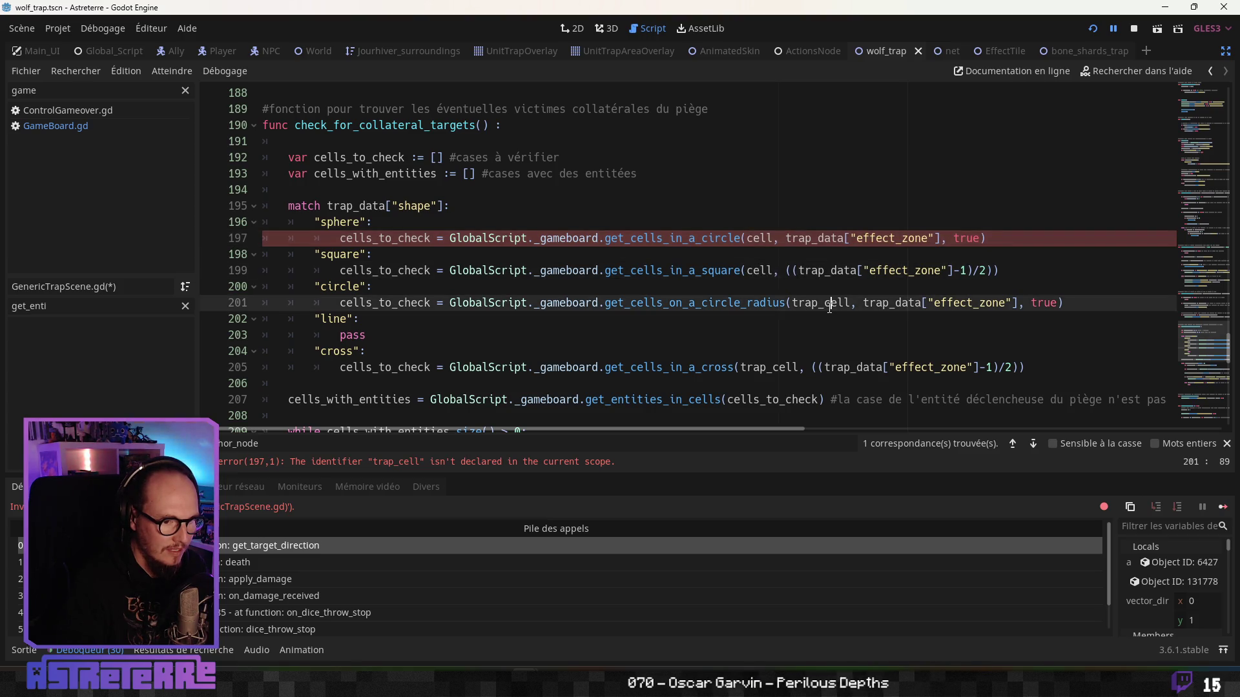
key("BackSpace")
key("BackSpace")
left_click(770, 334)
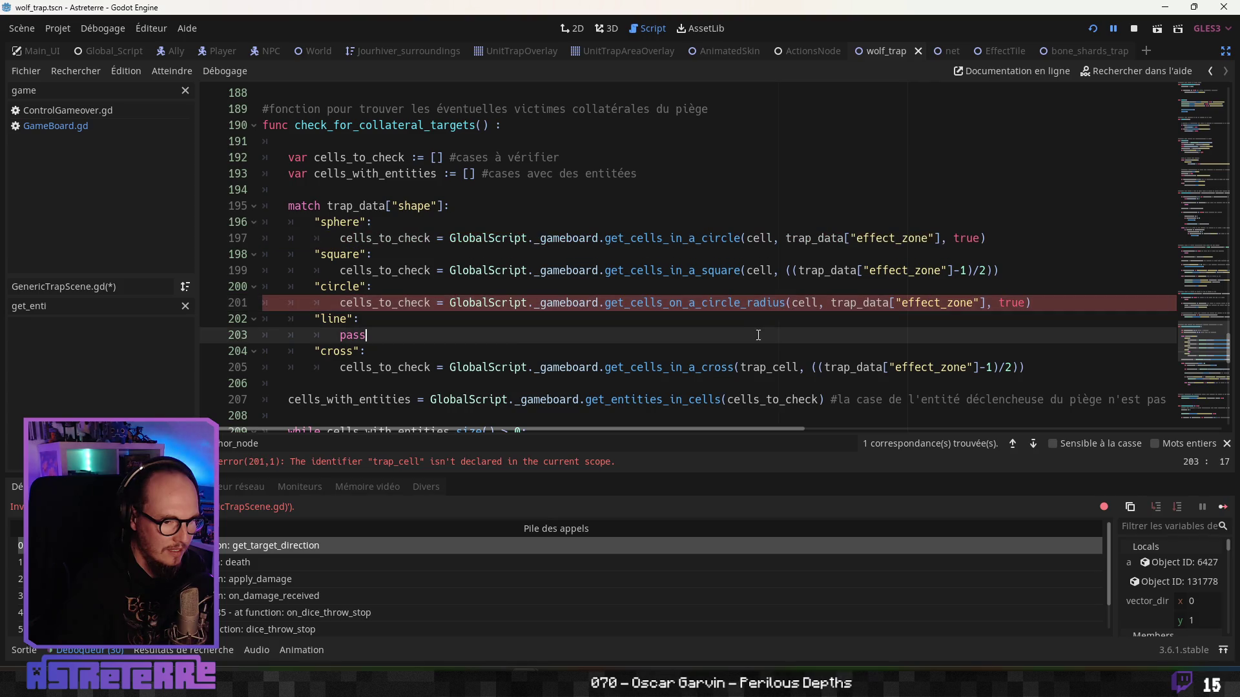
scroll(770, 334, "down", 1)
left_click_drag(774, 319, 740, 319)
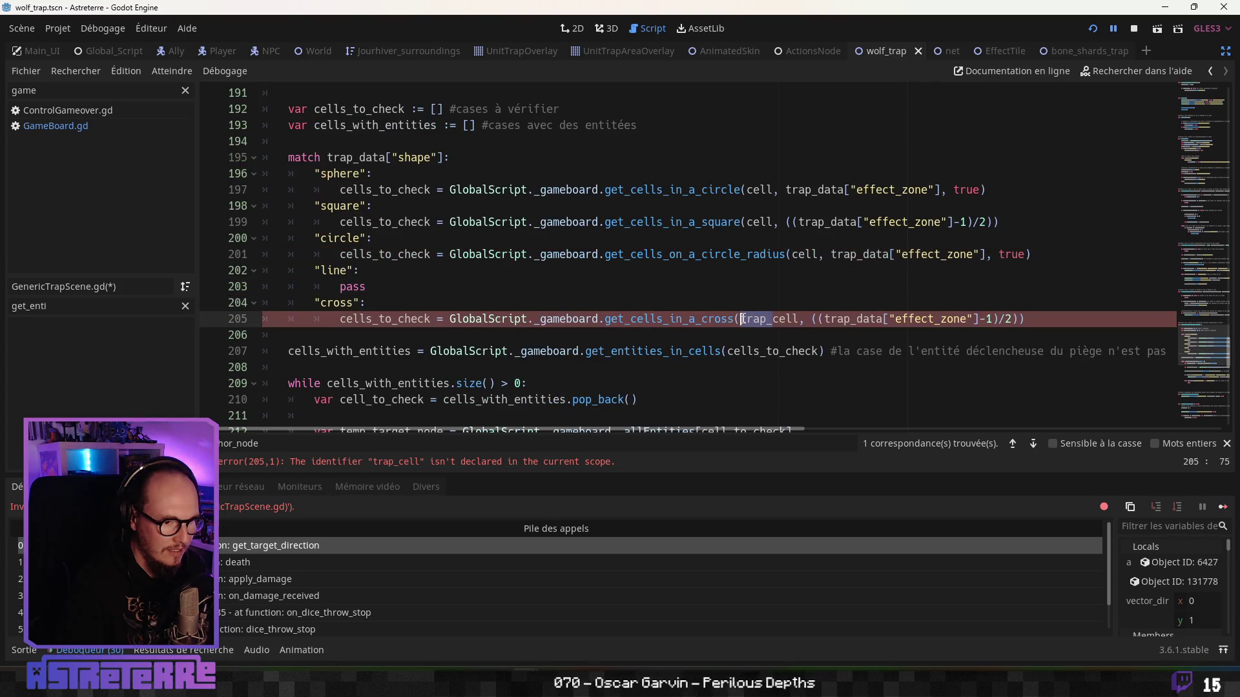
key("BackSpace")
left_click(762, 350)
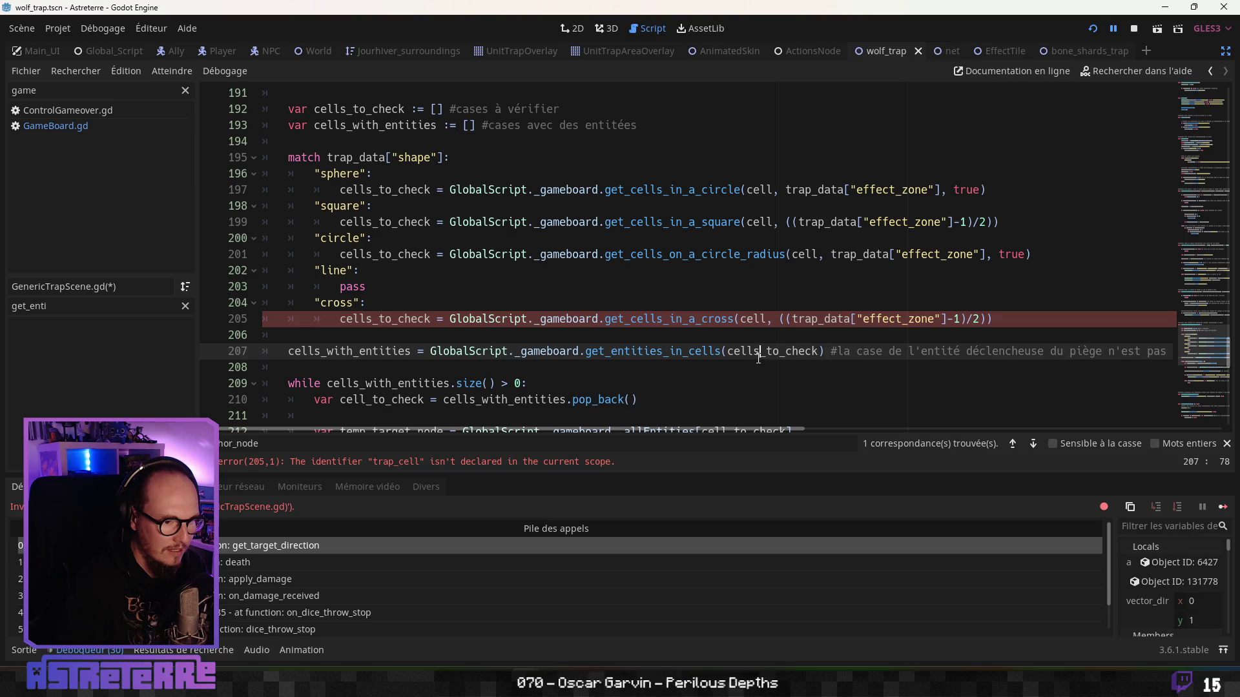
Step: Change the remaining trap_cell reference on line 247 to cell
scroll(759, 355, "down", 2)
left_click(462, 462)
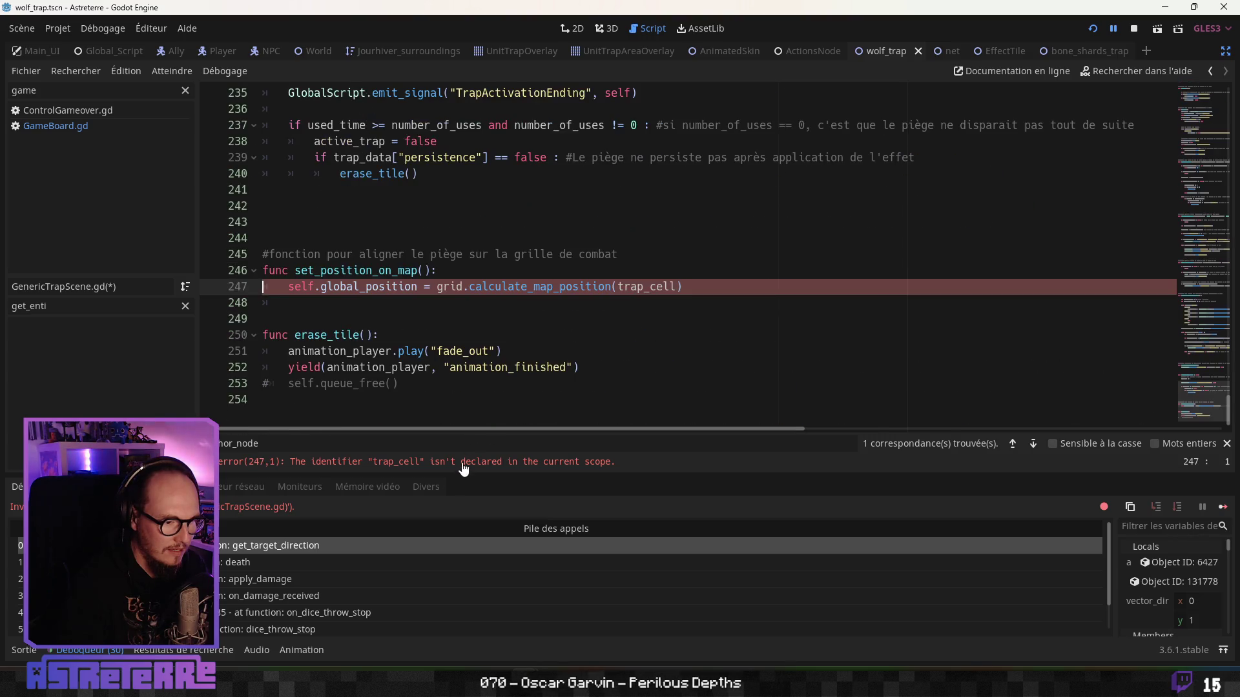
left_click_drag(649, 288, 617, 288)
key("BackSpace")
left_click(516, 335)
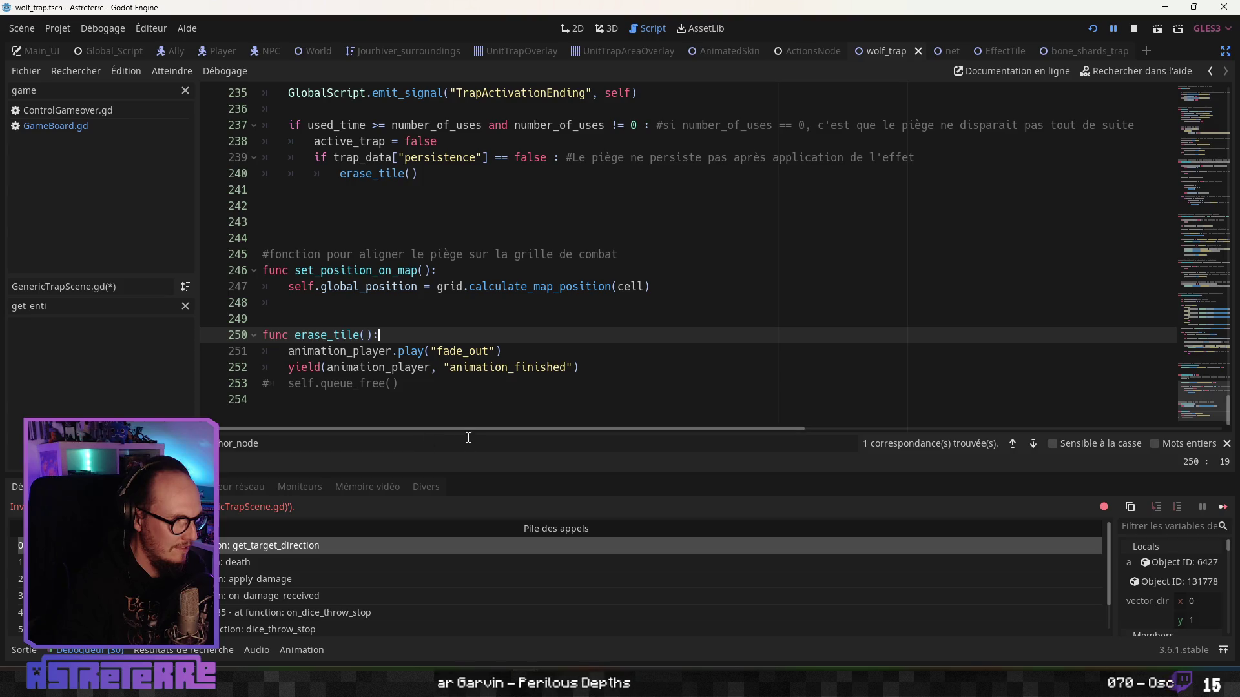
left_click(482, 254)
scroll(956, 113, "up", 3)
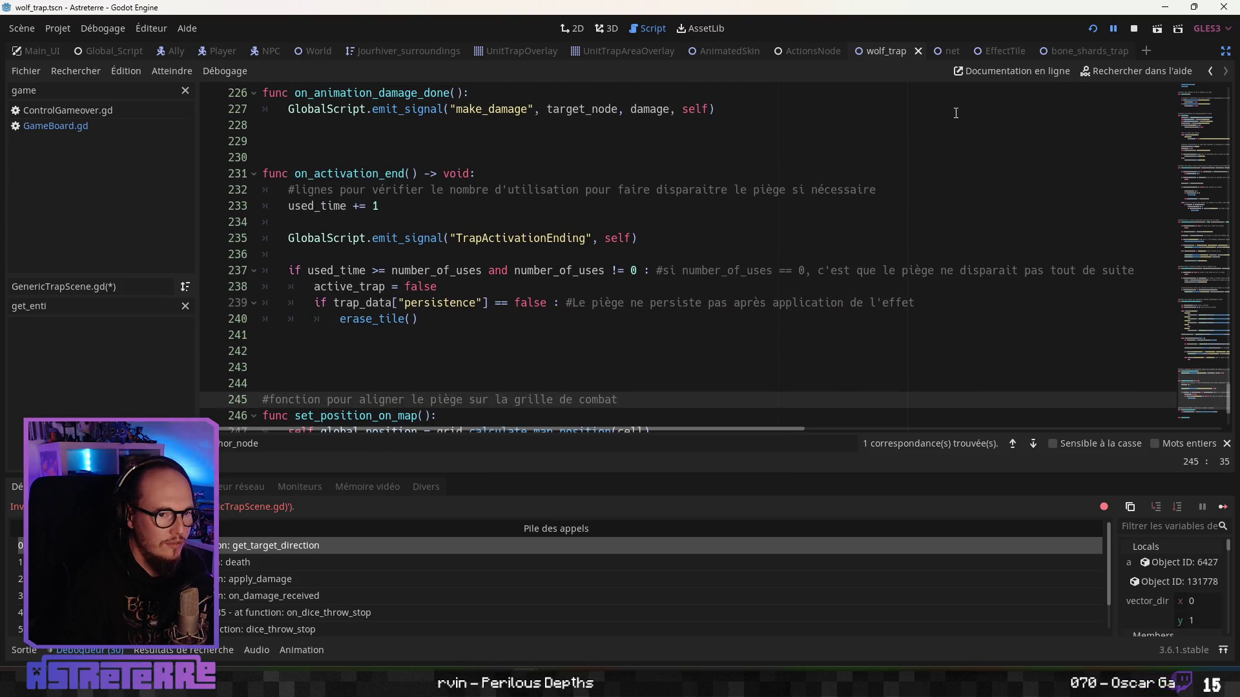
left_click(804, 49)
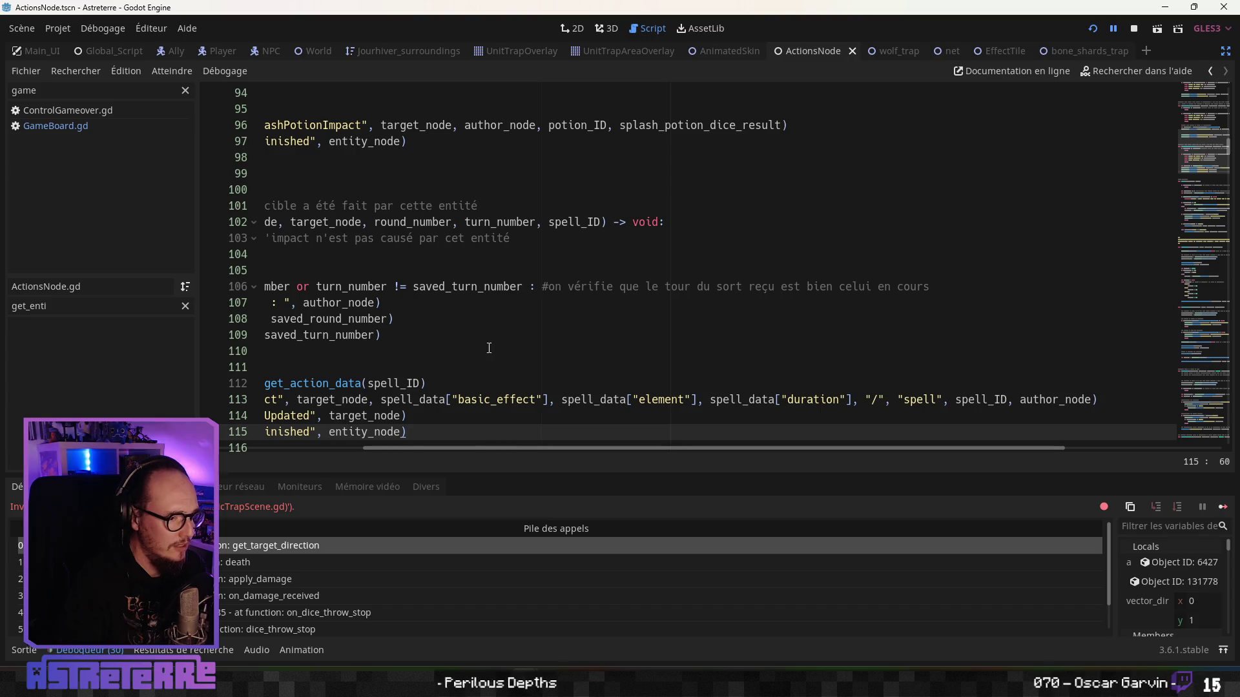
Step: Review the AddEffect, EffectsUpdated and AttackFinished emissions in on_spell_on_target_end
left_click(489, 348)
left_click(462, 415)
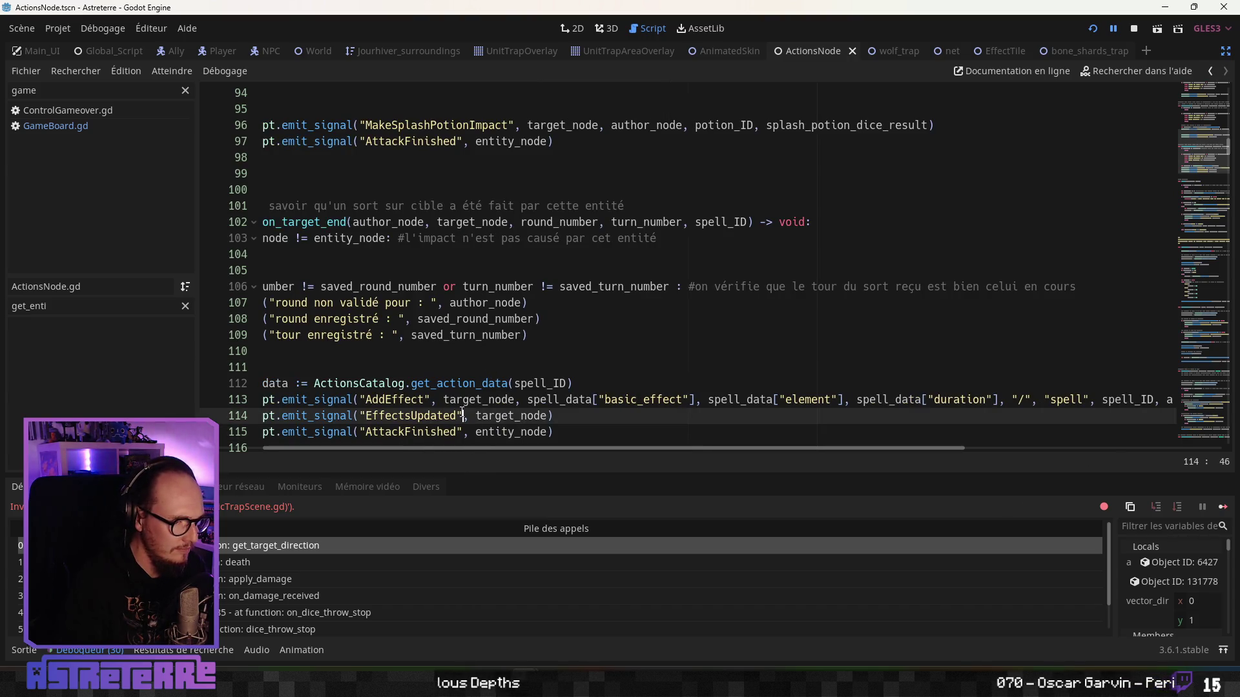
scroll(462, 415, "down", 1)
left_click(423, 286)
left_click(391, 366)
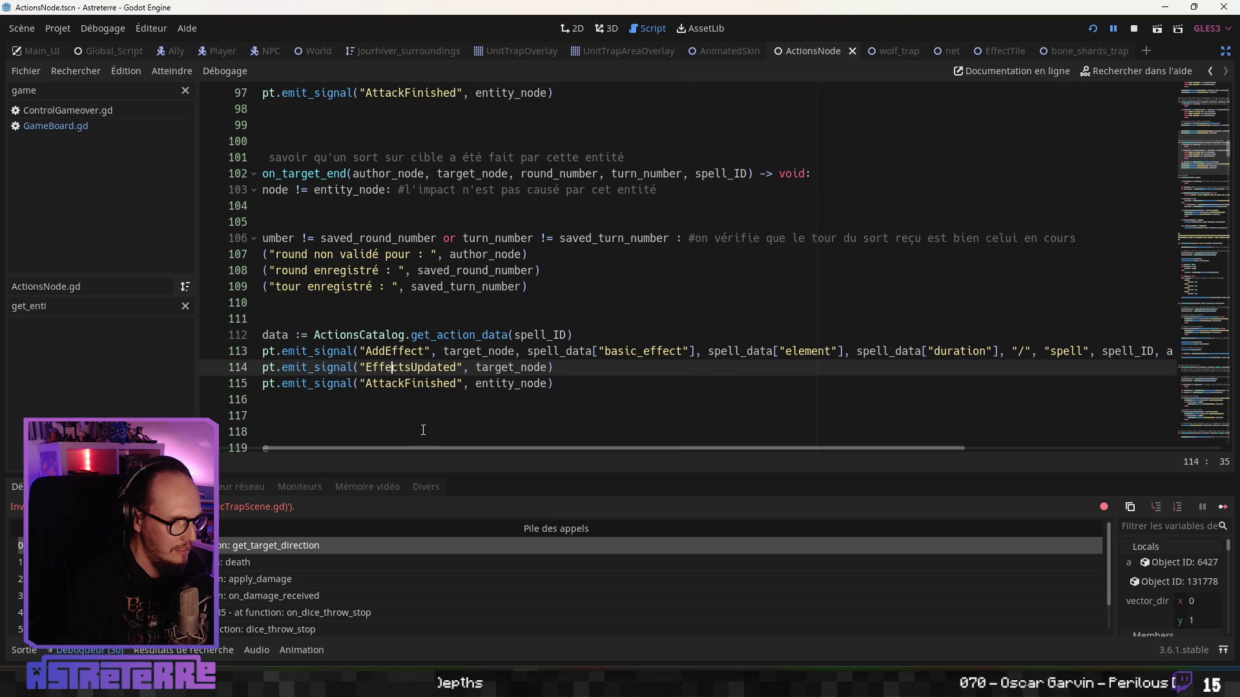
left_click_drag(409, 447, 349, 447)
left_click(542, 379)
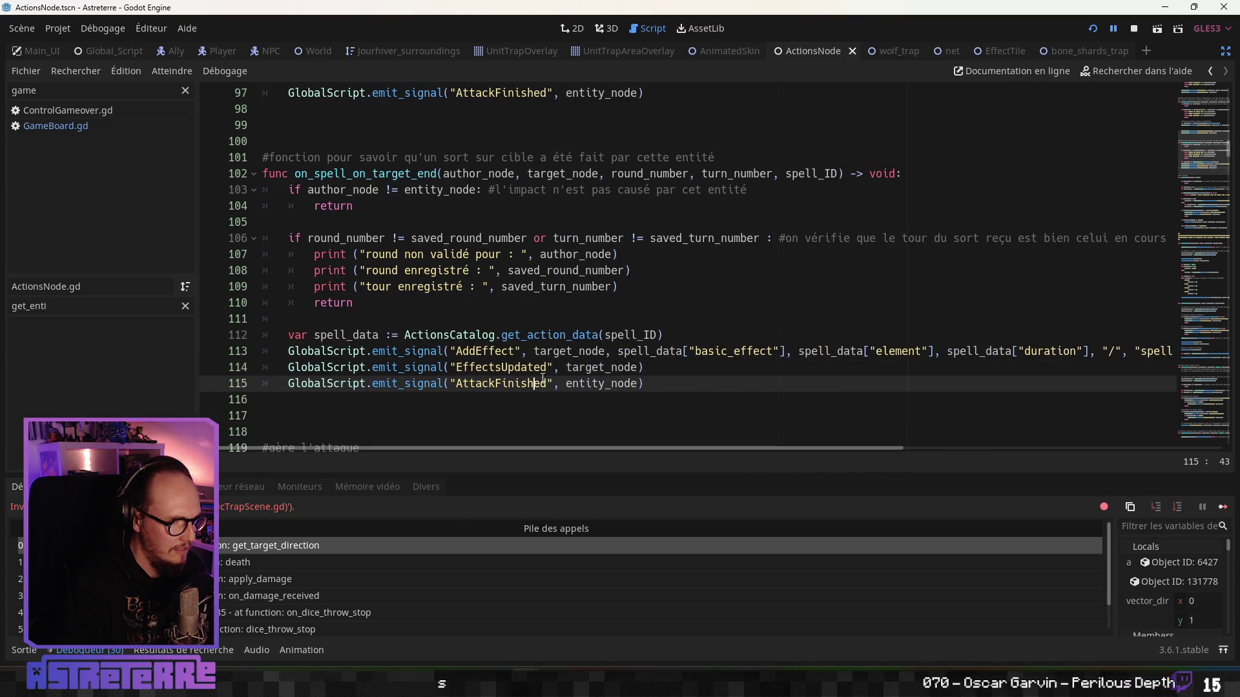
left_click(562, 349)
Step: Scroll back through ActionsNode.gd and focus the script panel's method filter box
scroll(561, 348, "up", 5)
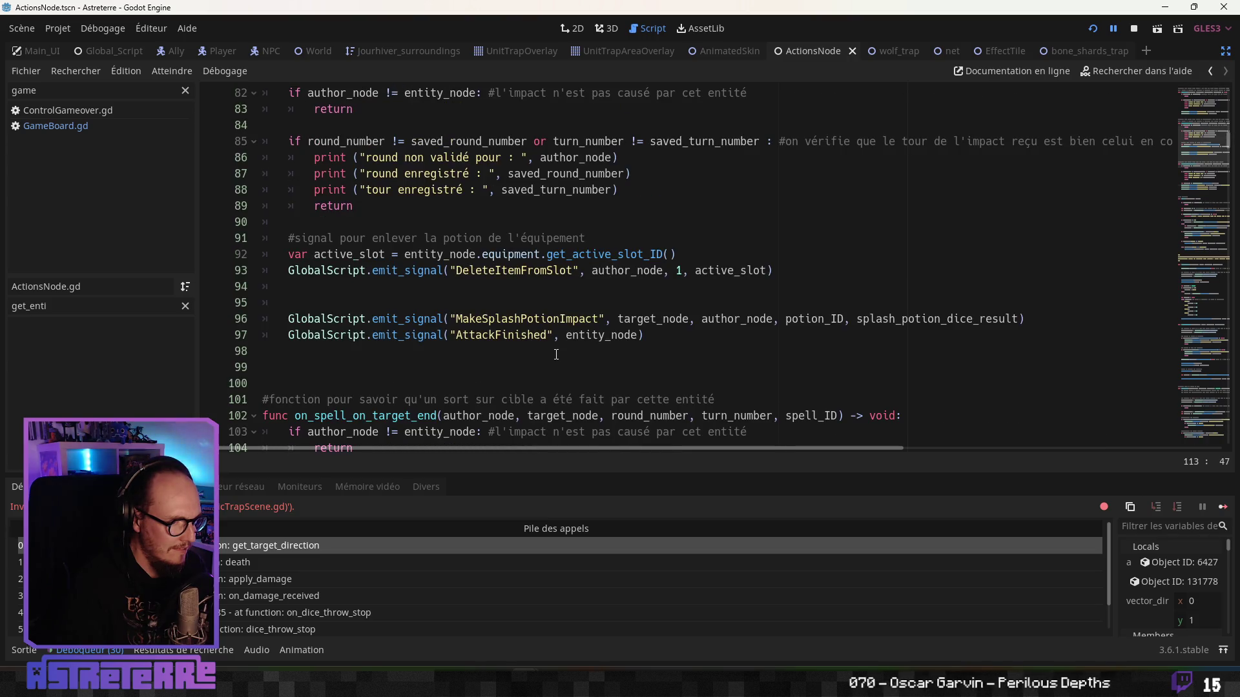
scroll(556, 354, "up", 4)
scroll(556, 355, "down", 17)
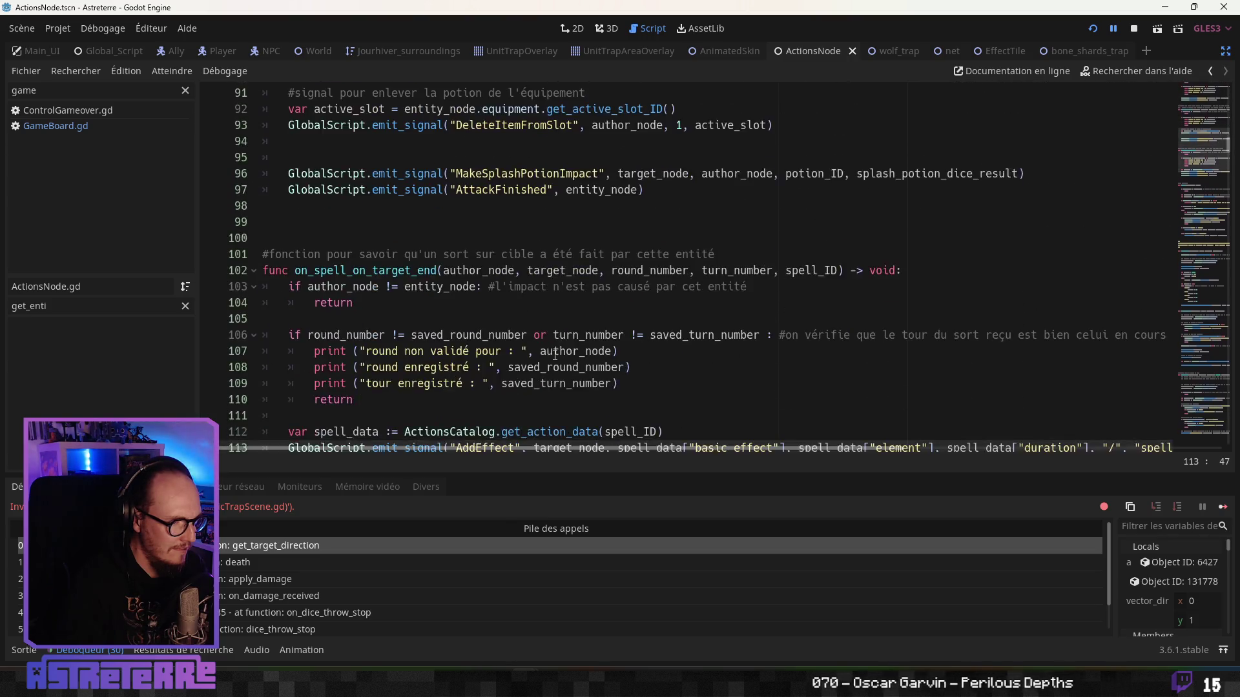
scroll(555, 354, "down", 8)
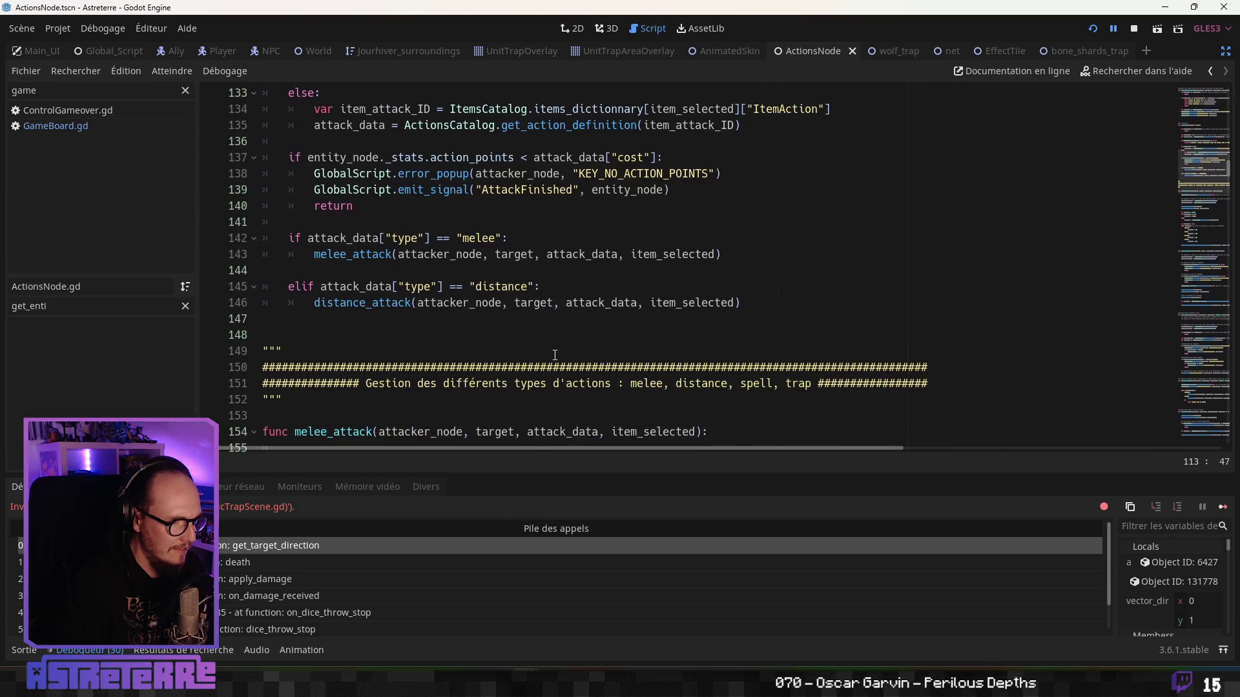
scroll(555, 354, "up", 11)
left_click(184, 306)
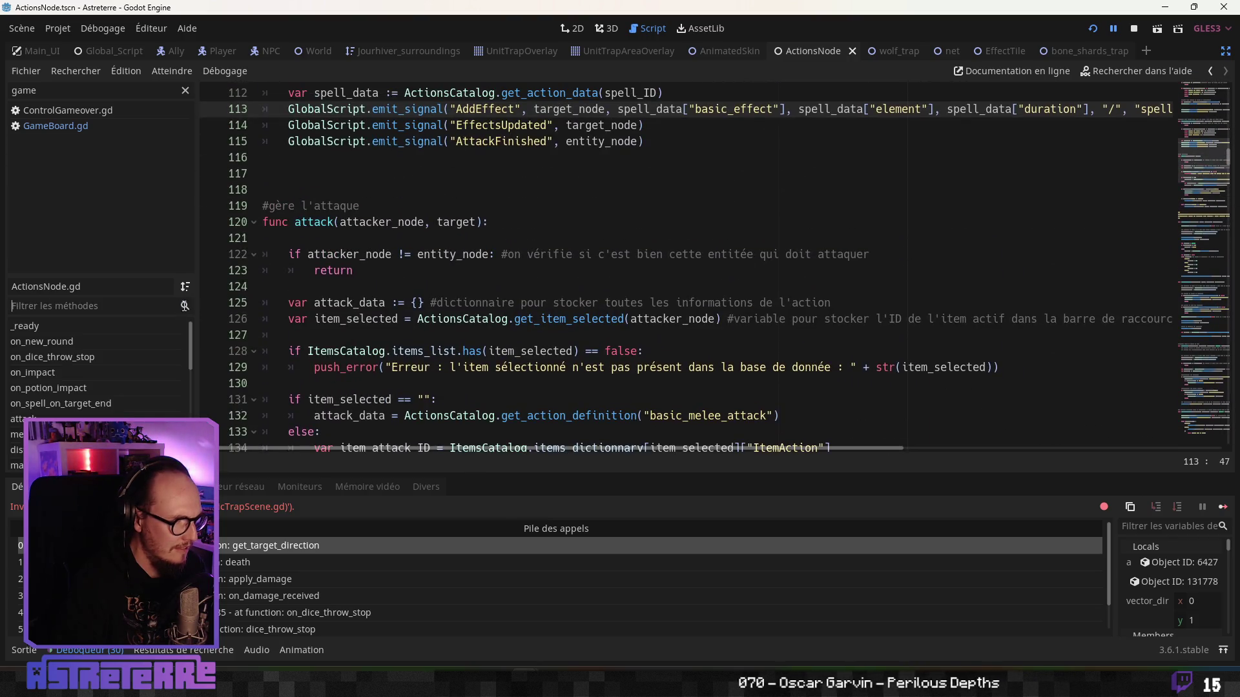
Step: Filter methods by 'trap', go to setup_trap and highlight every target_cell use
type("trap")
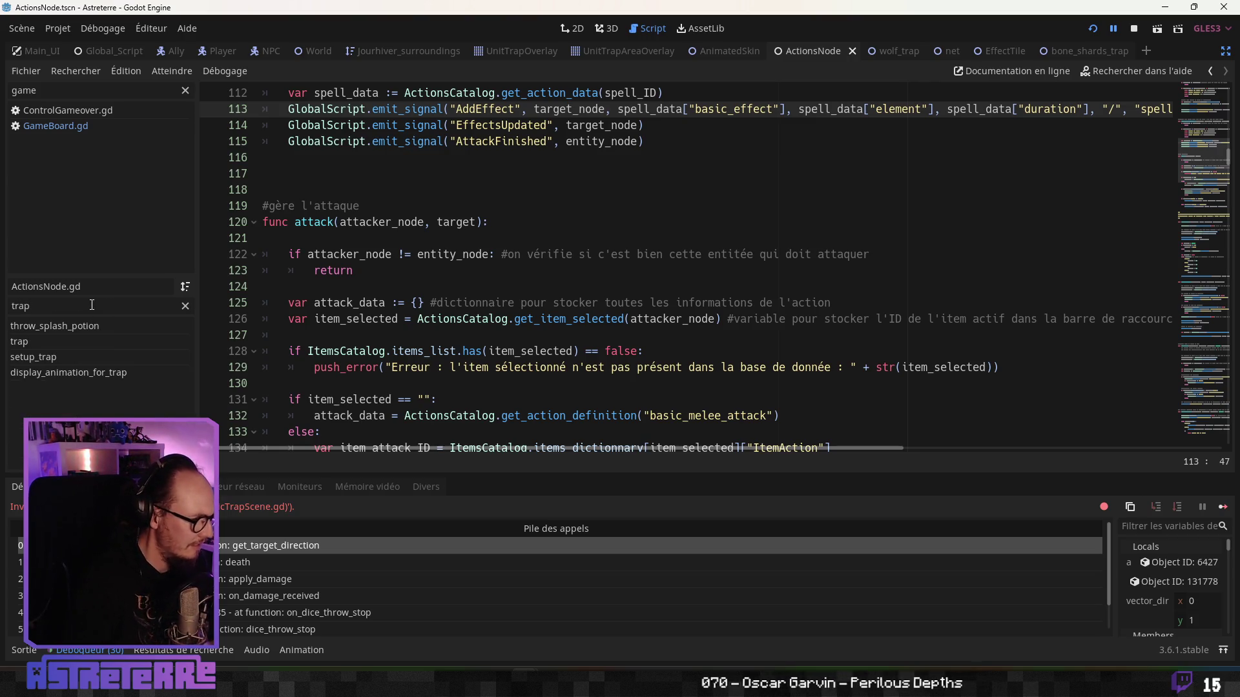
left_click(77, 358)
scroll(523, 261, "up", 2)
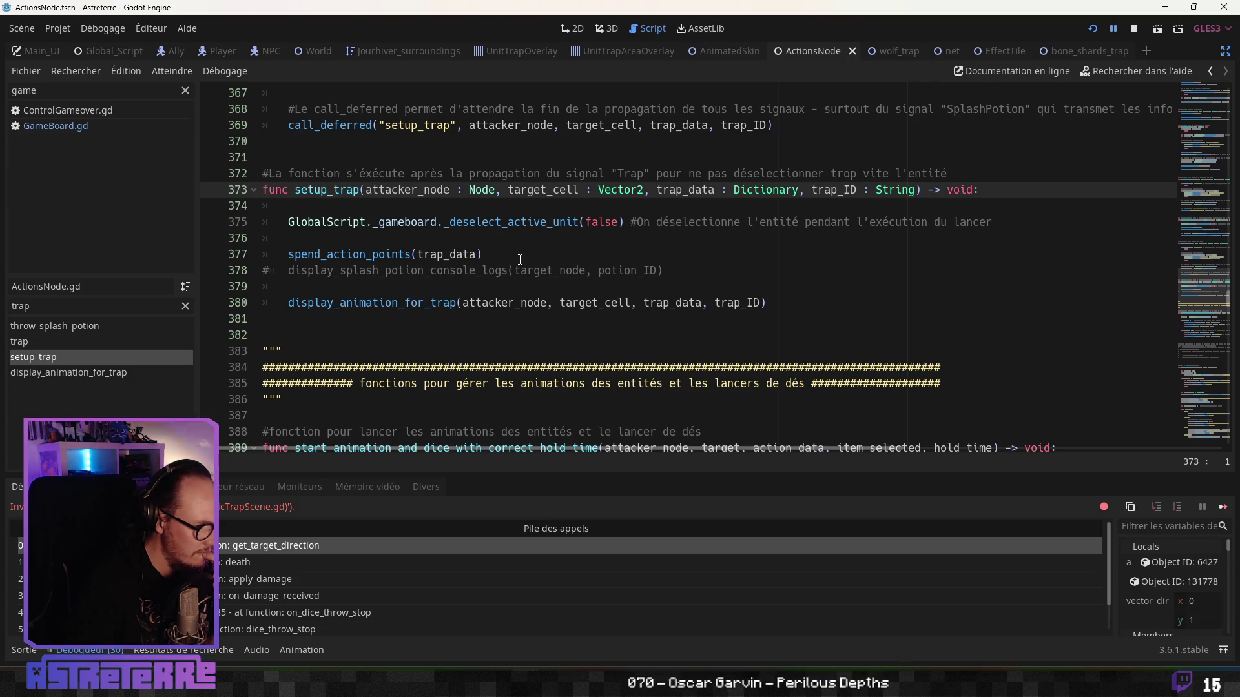
left_click(498, 270)
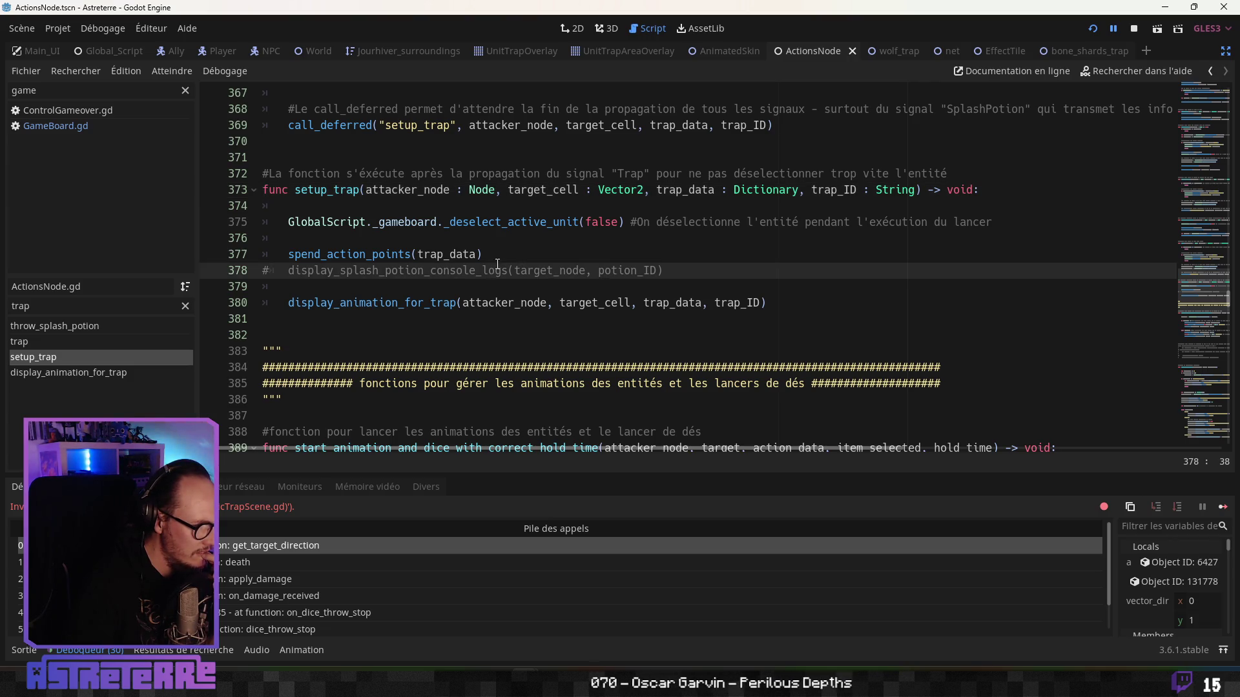
left_click(502, 296)
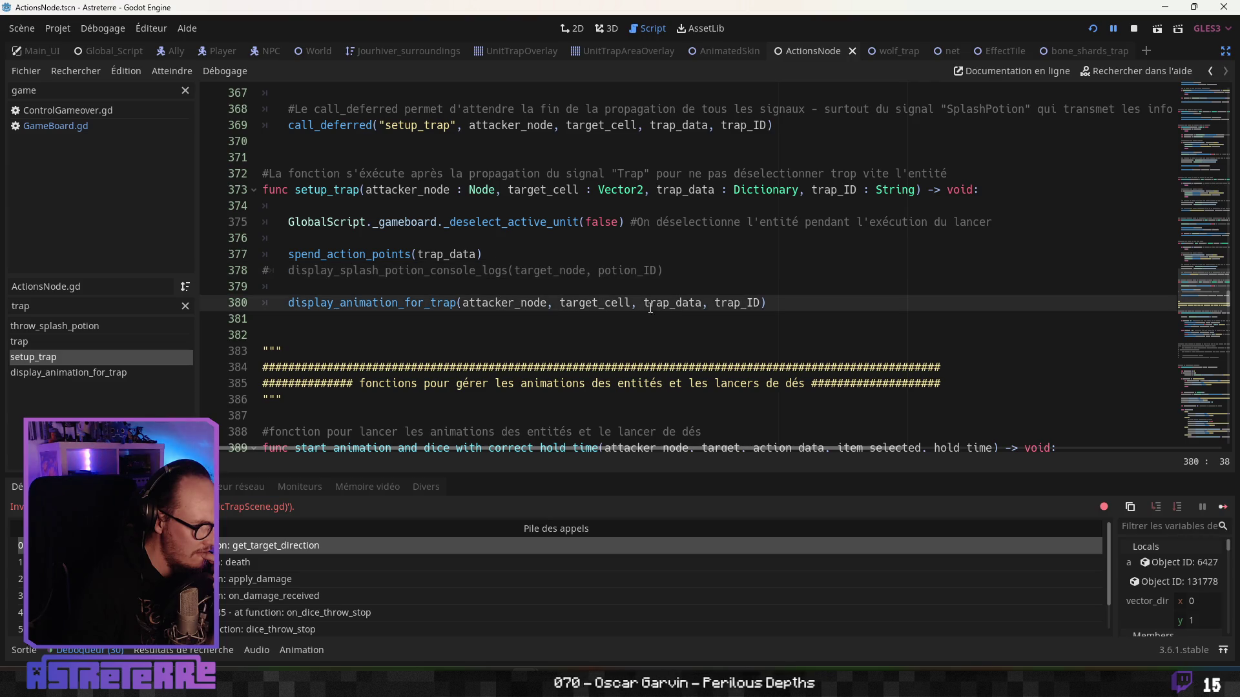
double_click(582, 303)
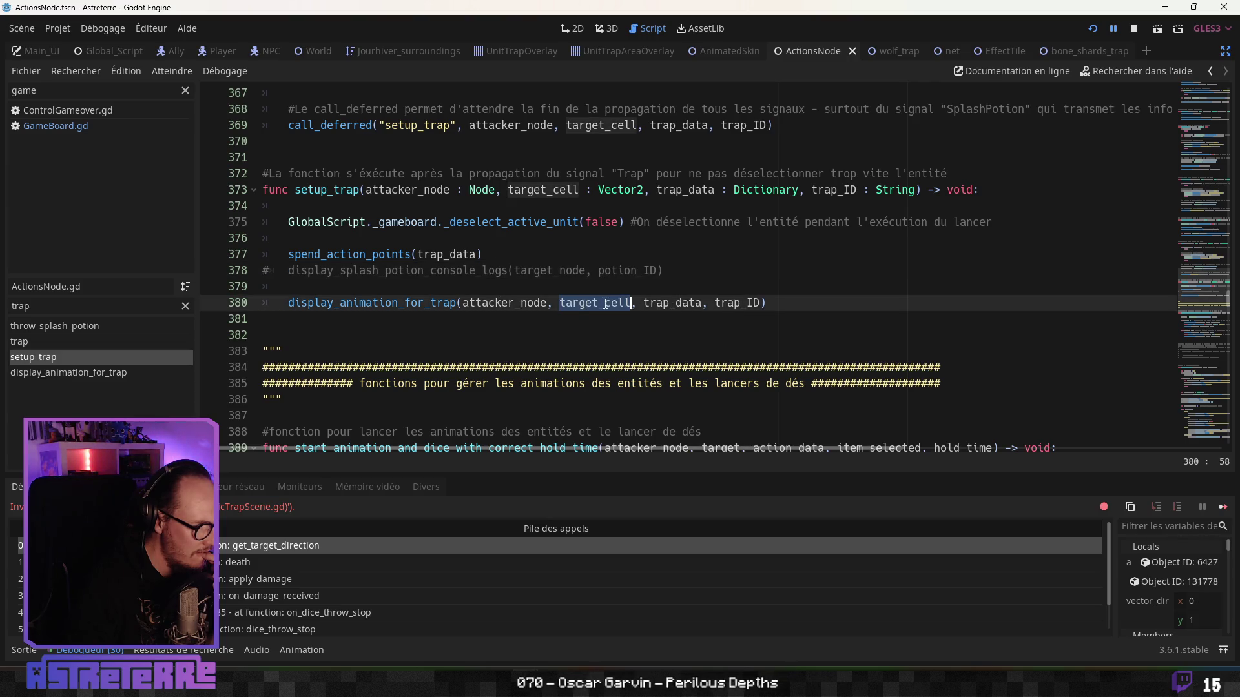
Step: From display_animation_for_trap's definition, search all project files for TrapCreation
left_click(380, 309, "ctrl")
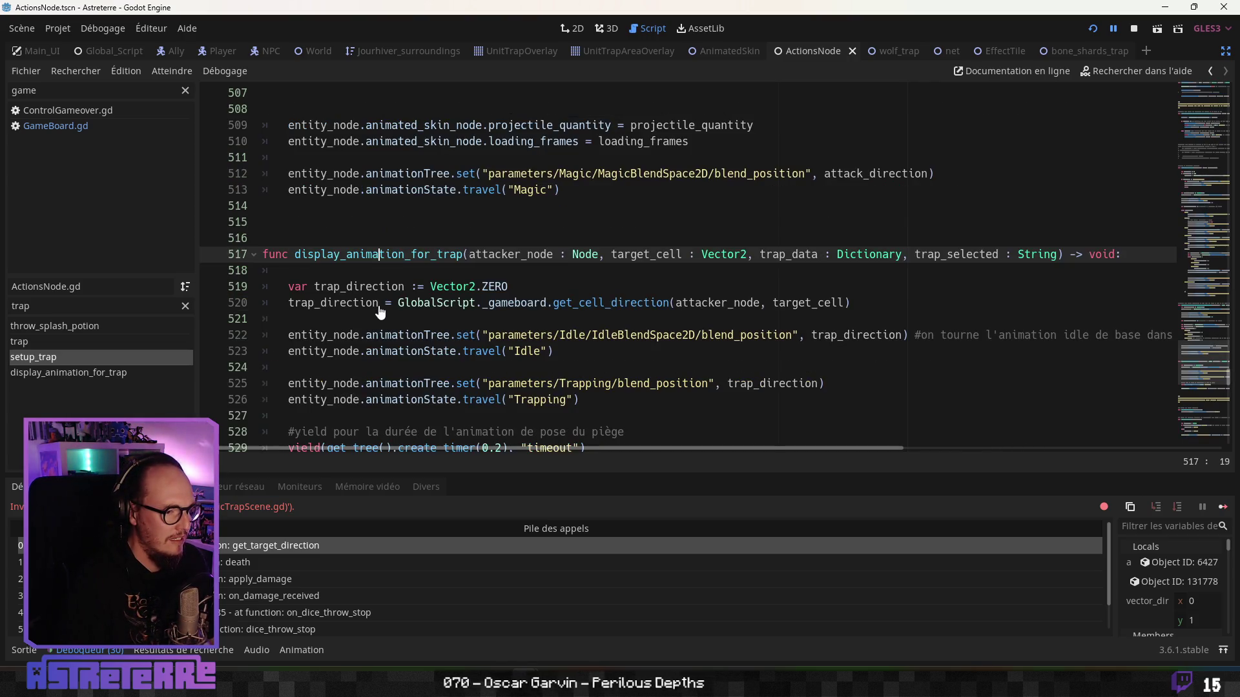
scroll(380, 303, "down", 2)
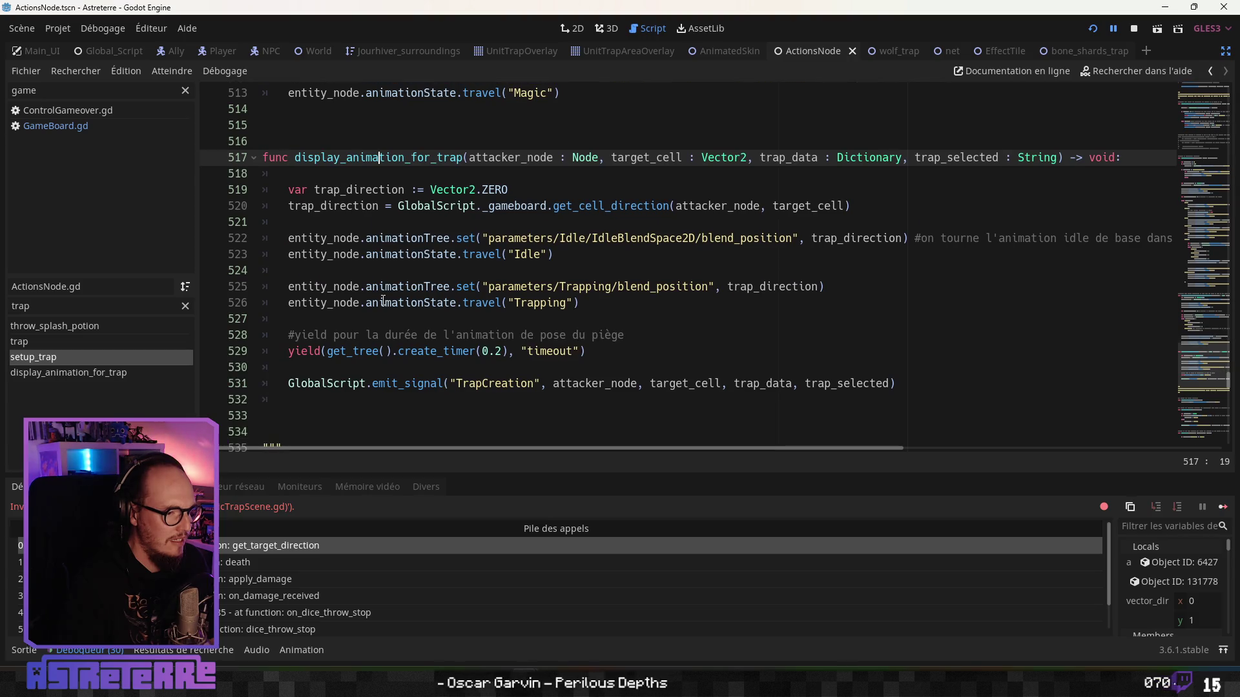
scroll(383, 301, "down", 1)
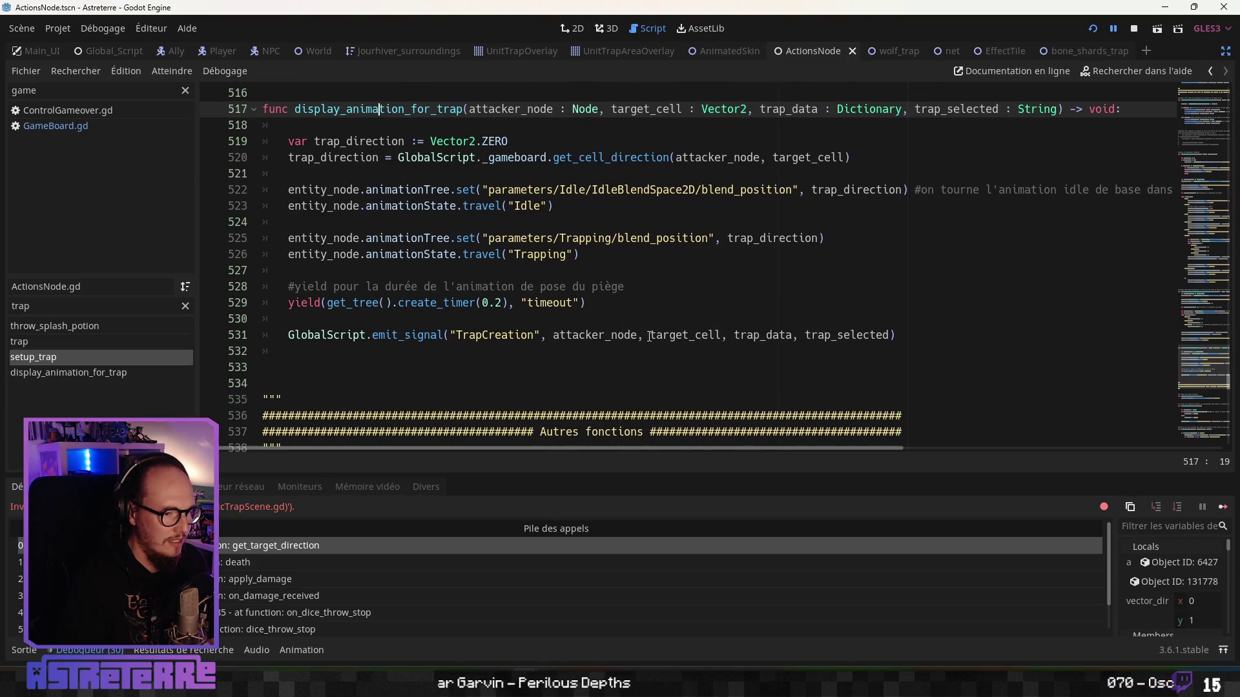
scroll(538, 331, "down", 2)
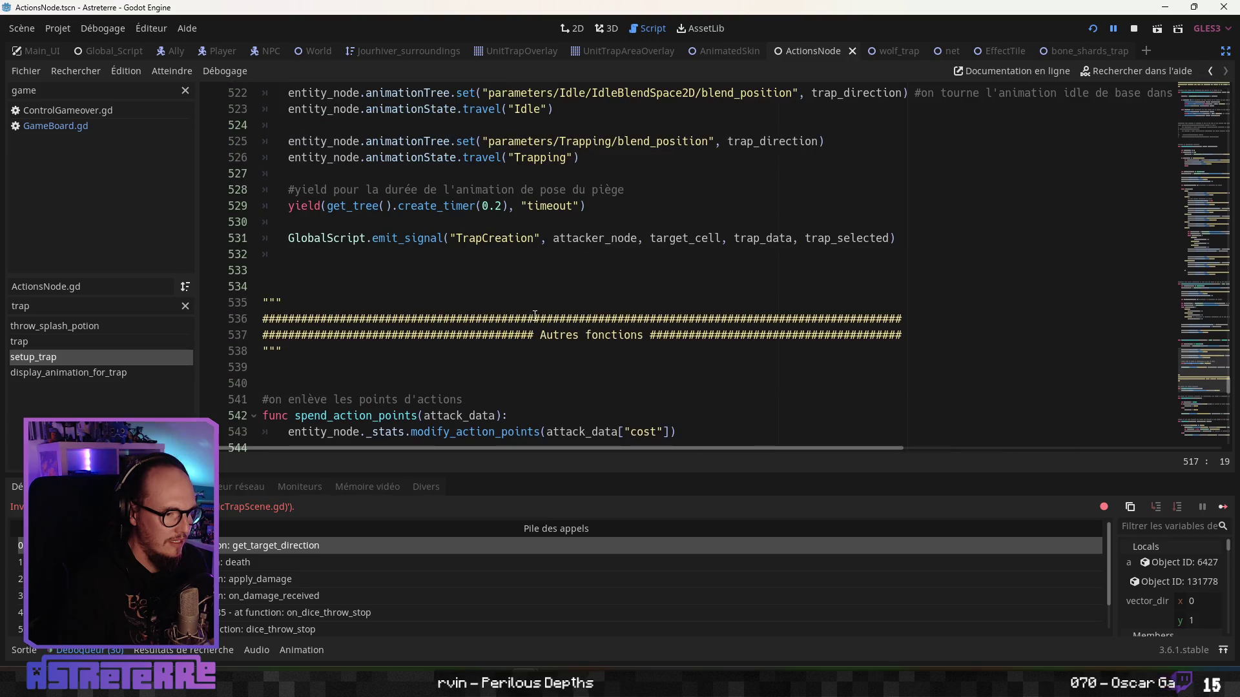
double_click(495, 241)
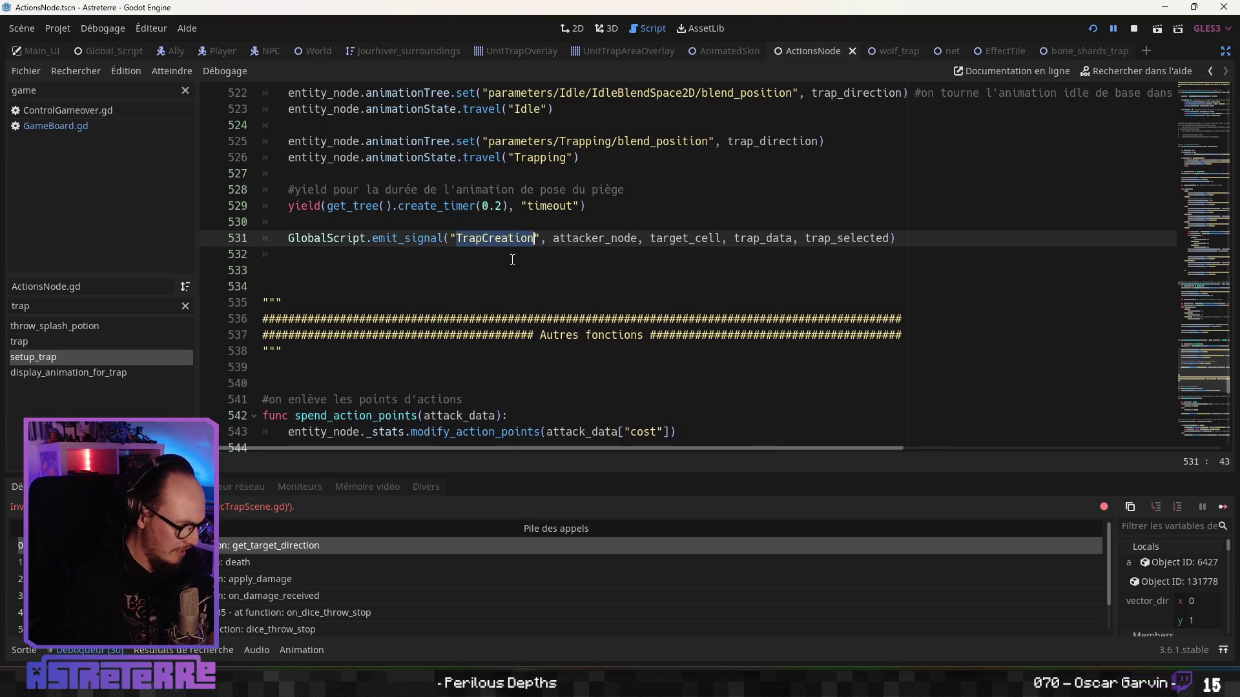
key("ctrl+shift+f")
key("Return")
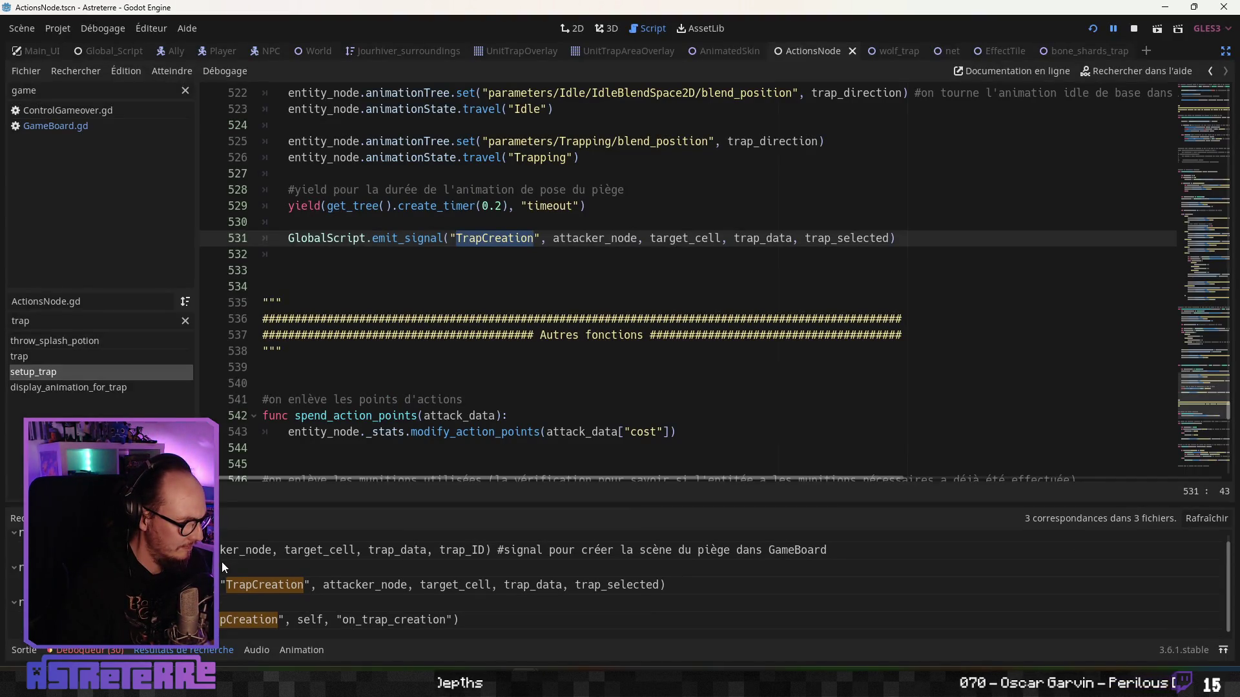
Step: Open the GameBoard.gd TrapCreation match and go to on_trap_creation
left_click(303, 624)
left_click(445, 335)
scroll(445, 335, "up", 1)
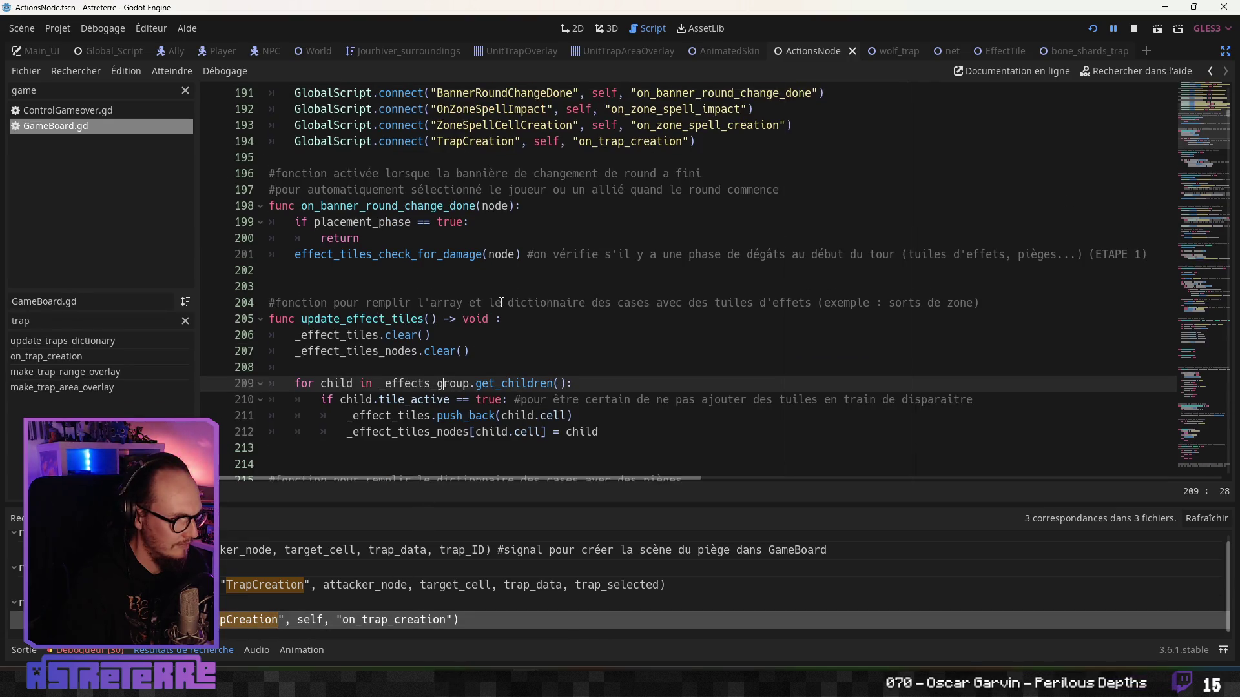
left_click(69, 354)
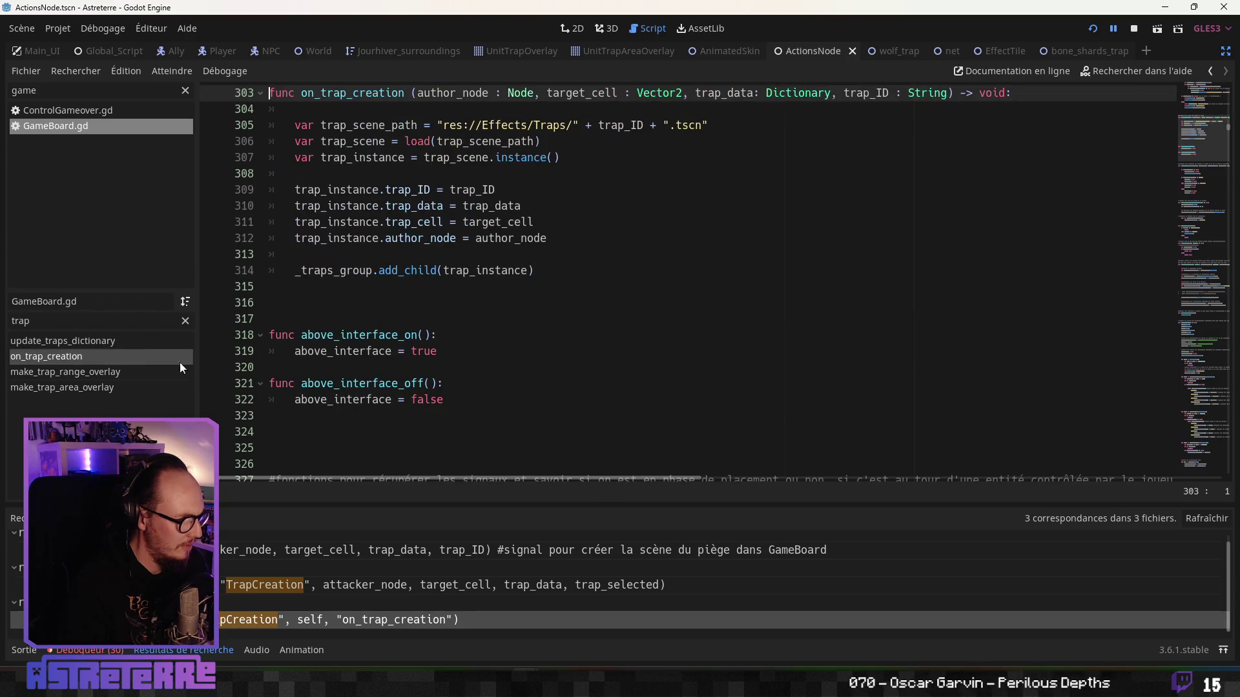
Step: Change trap_instance.trap_cell to trap_instance.cell, save GameBoard.gd and launch the game
left_click(498, 221)
scroll(452, 246, "up", 1)
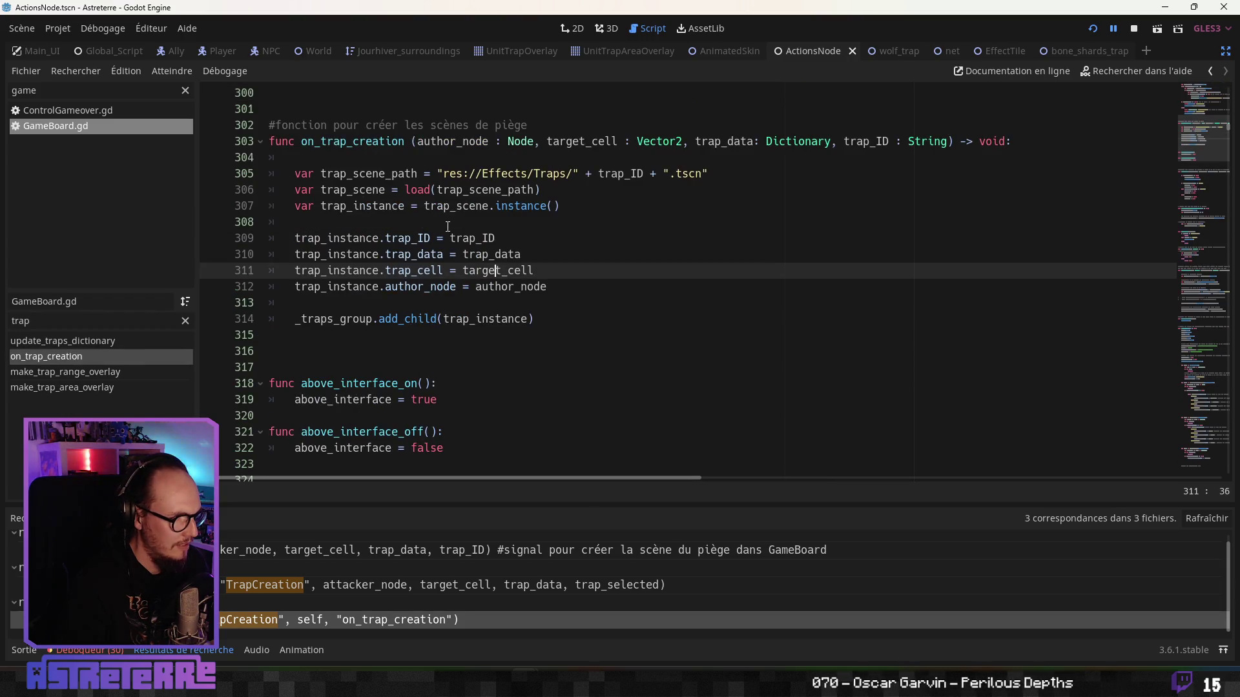
left_click_drag(418, 270, 391, 271)
key("BackSpace")
key("BackSpace")
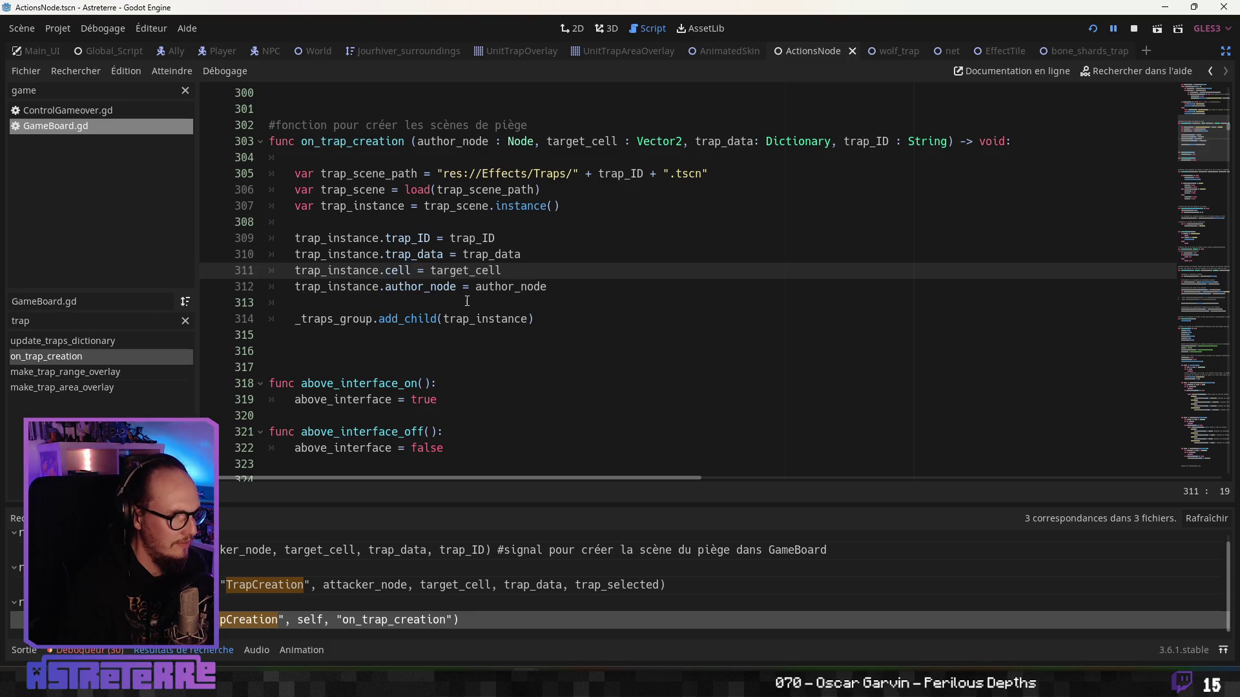
left_click(475, 286)
left_click(474, 320)
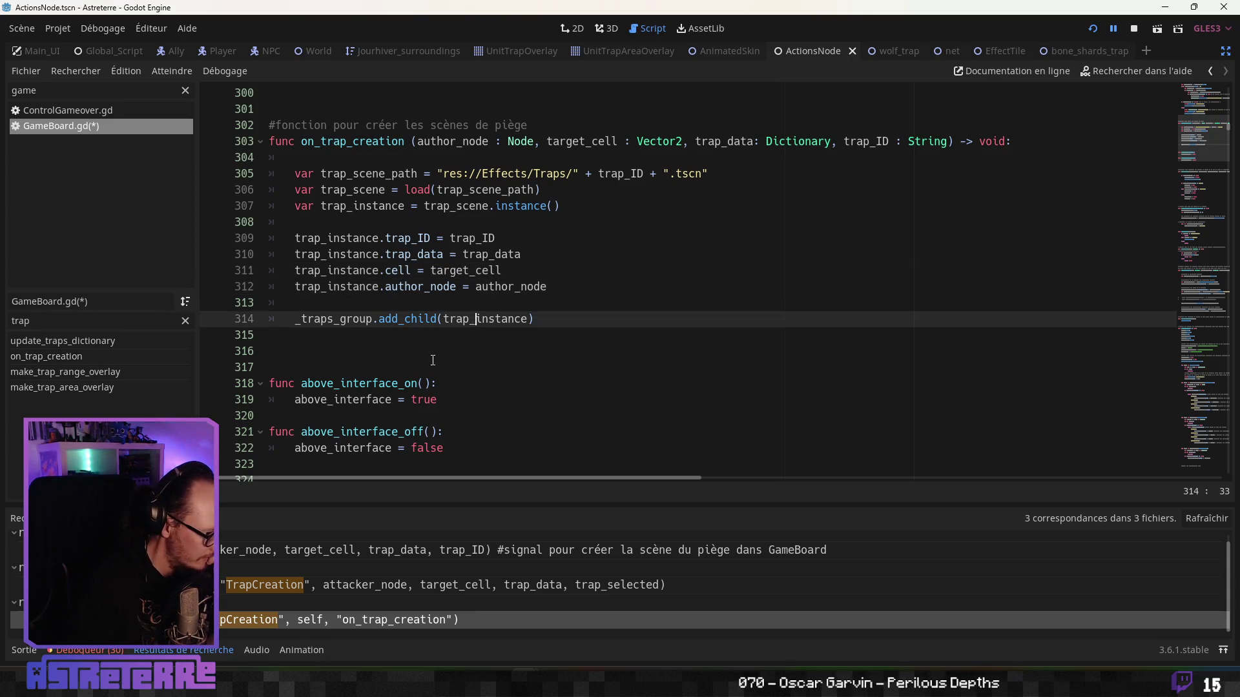
key("ctrl+s")
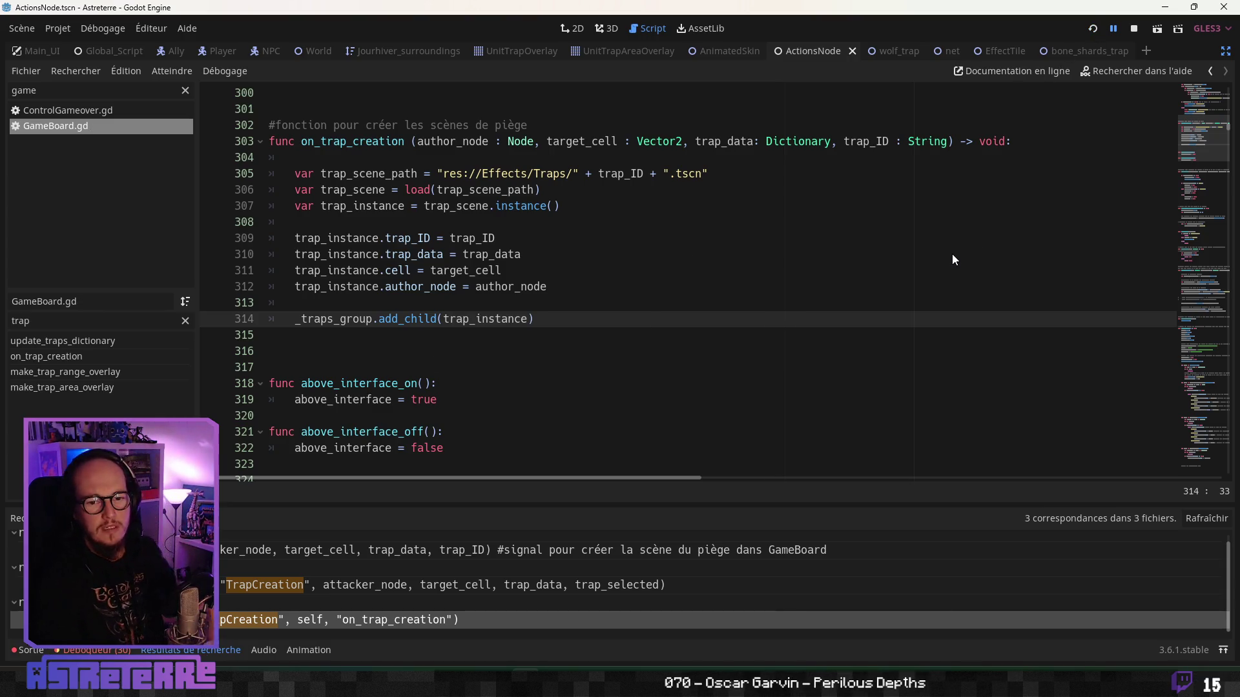
key("F5")
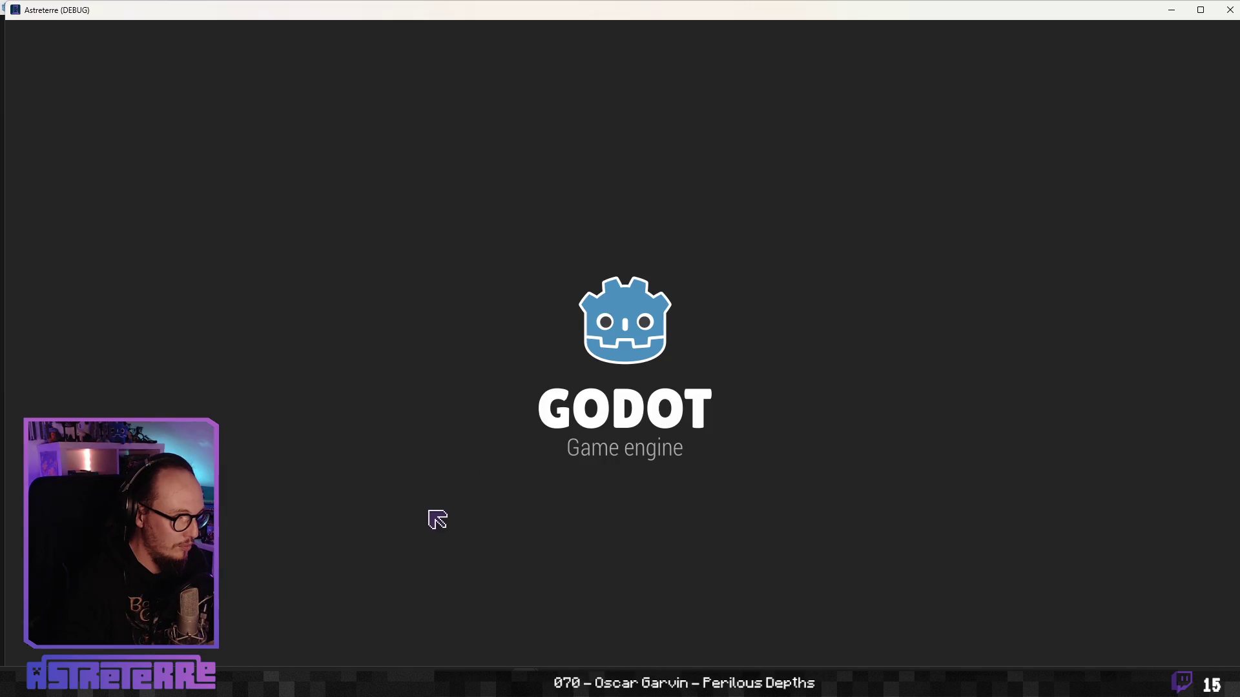
Step: In the running game, unequip the gold leggings, end placement and select the Filet trap
key("i")
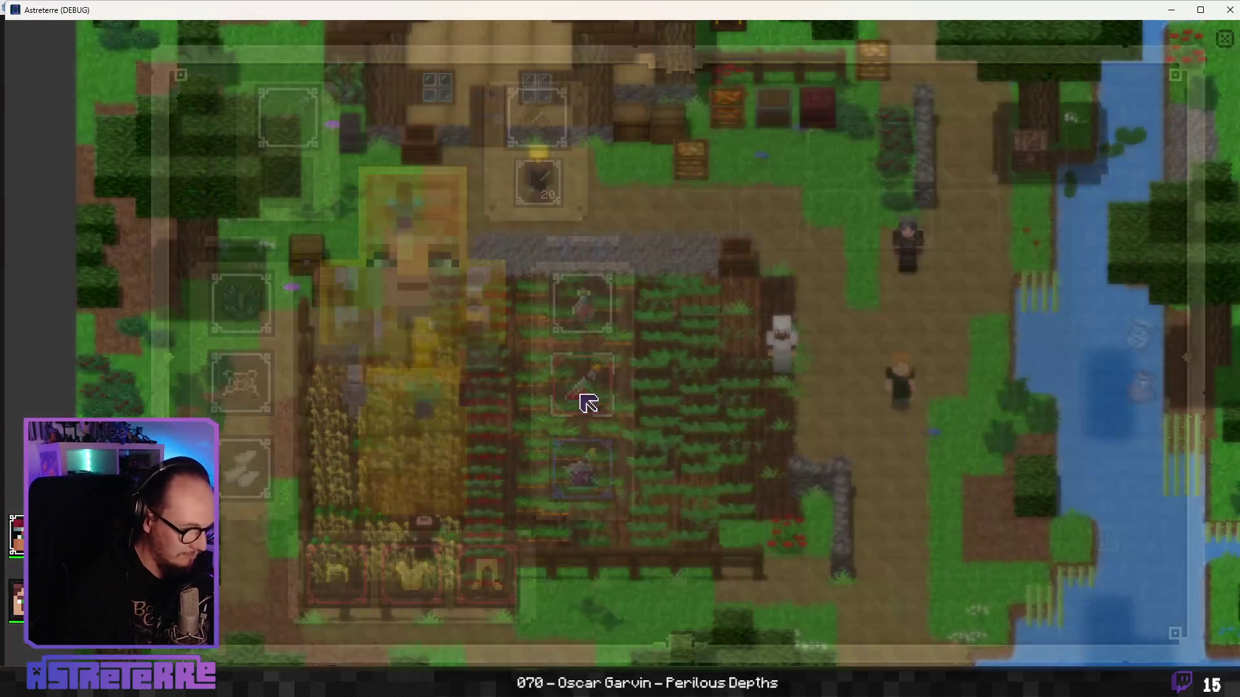
right_click(498, 584)
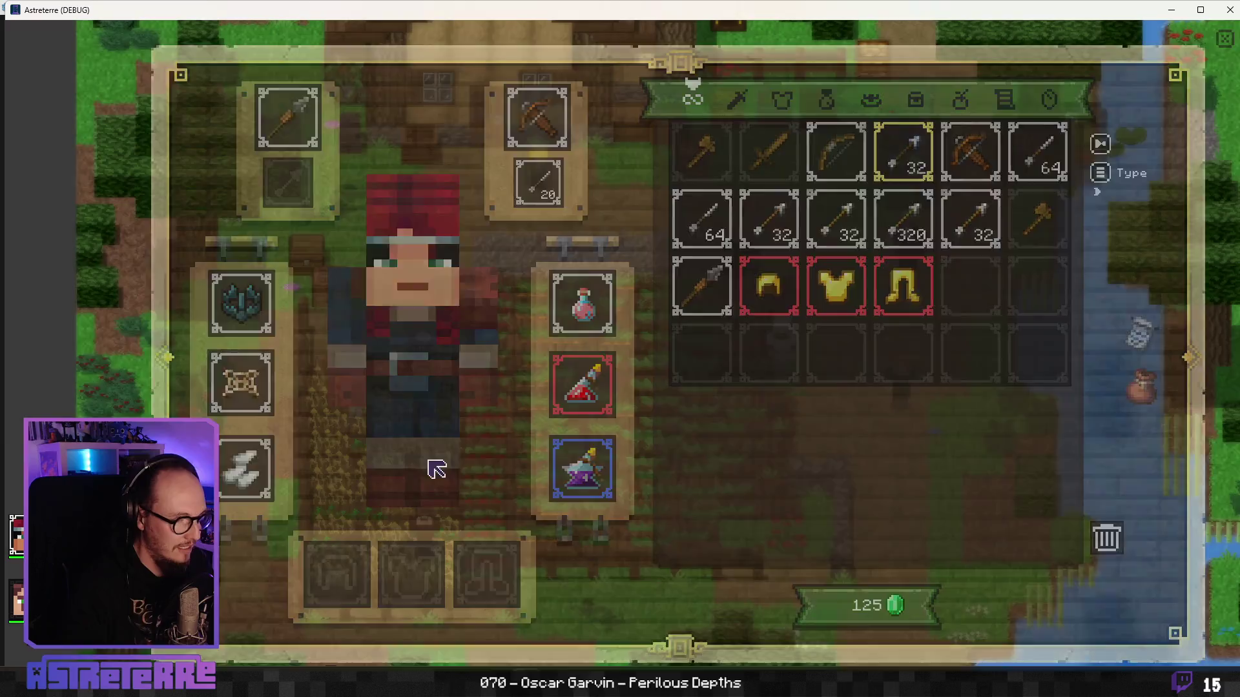
key("i")
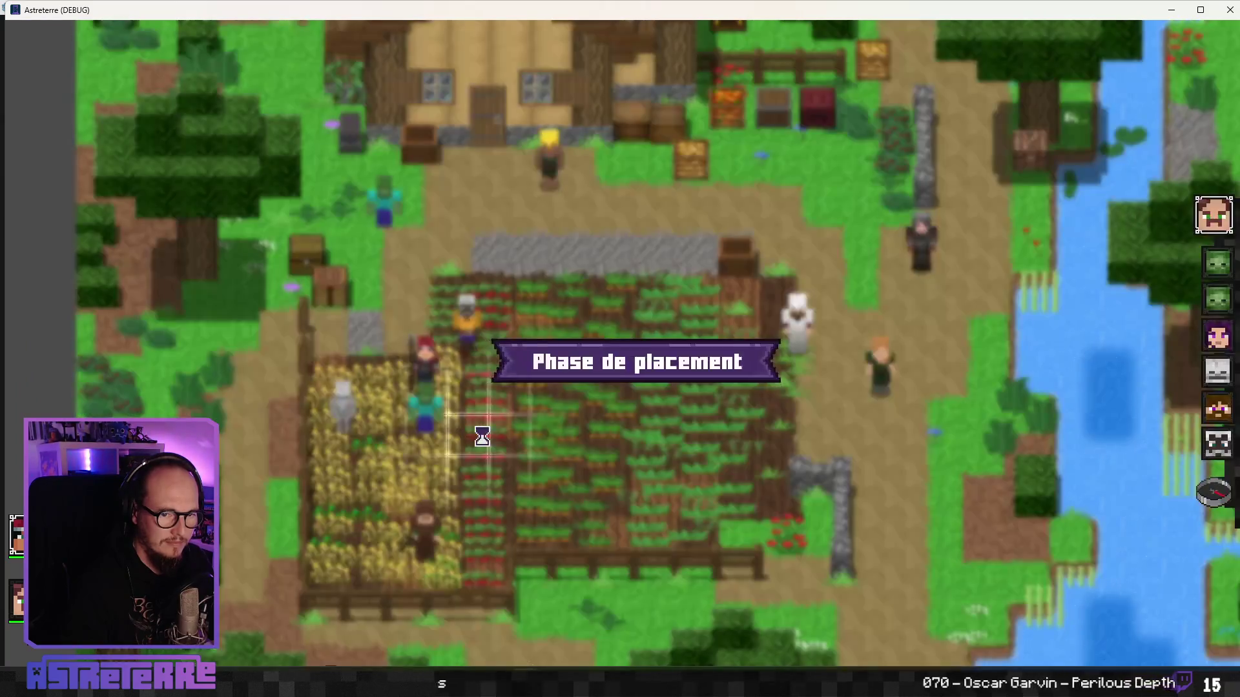
left_click(1213, 492)
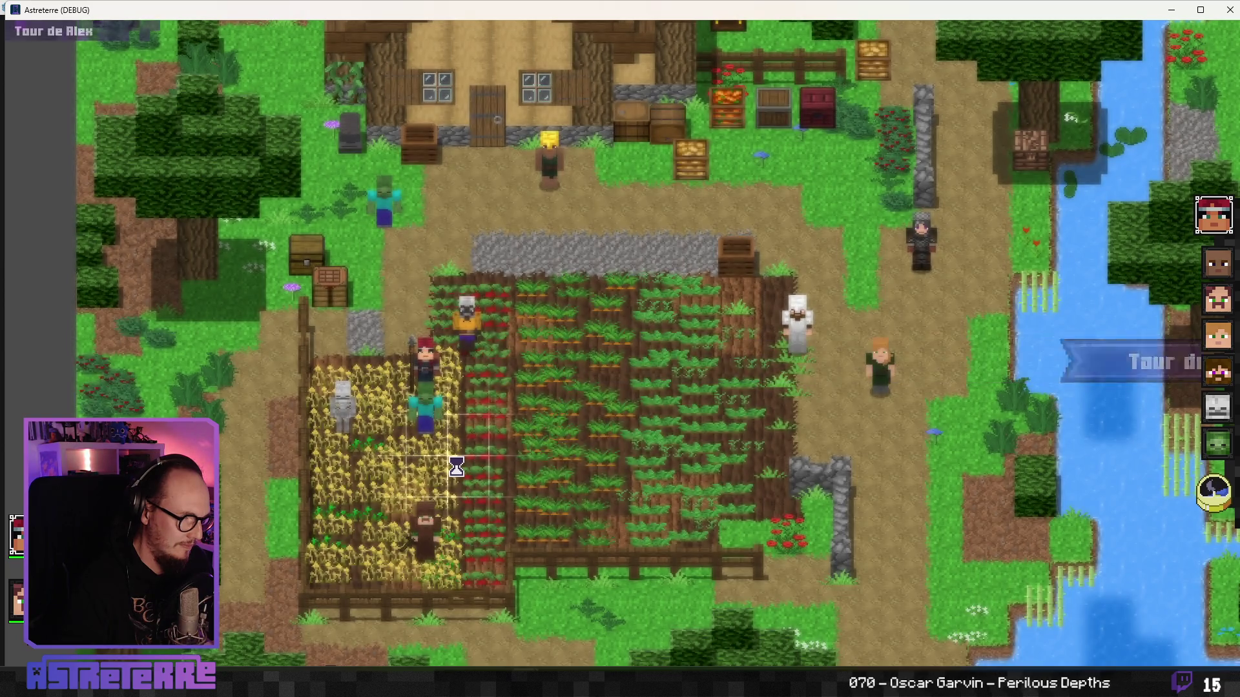
left_click(675, 584)
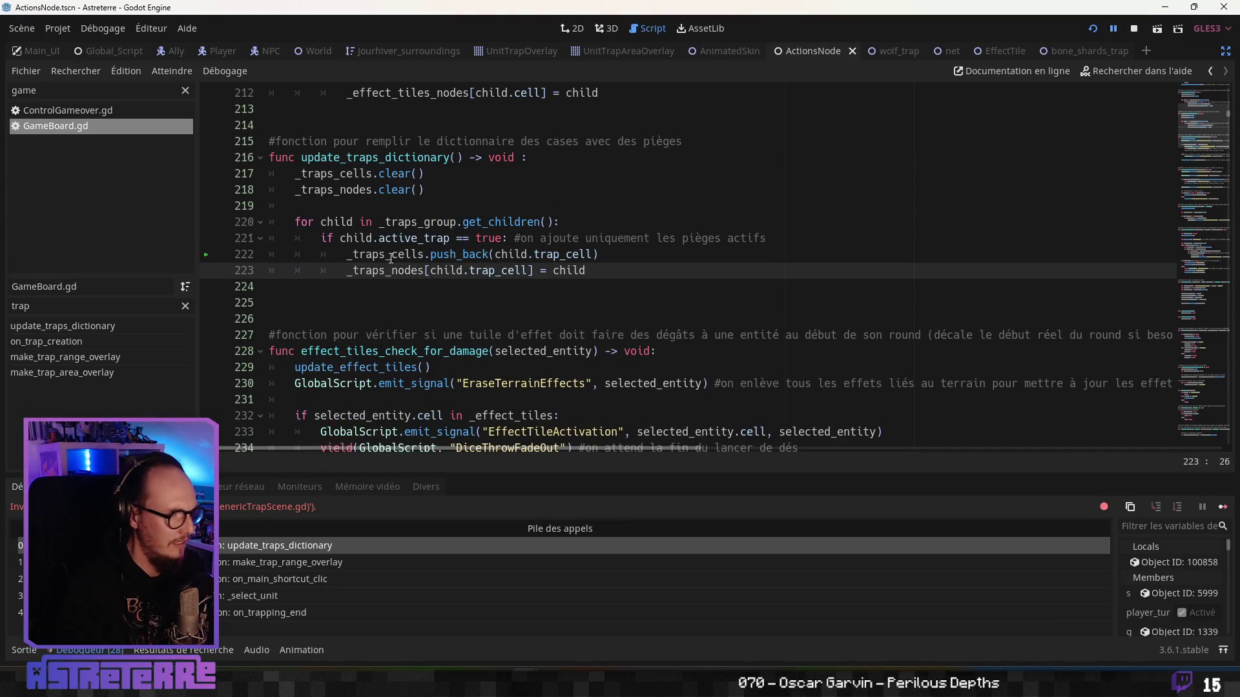
Step: Change child.trap_cell to child.cell on line 222 of update_traps_dictionary
left_click_drag(392, 254, 361, 254)
left_click(531, 255)
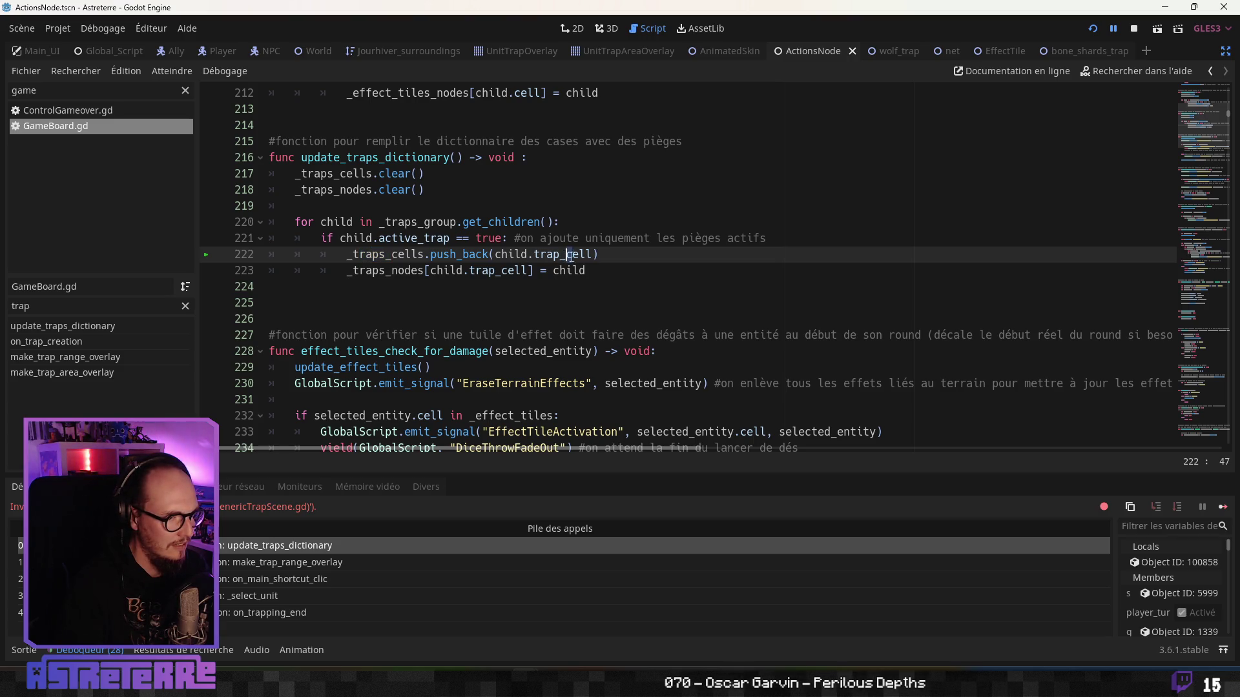
key("BackSpace")
key("BackSpace")
key("BackSpace")
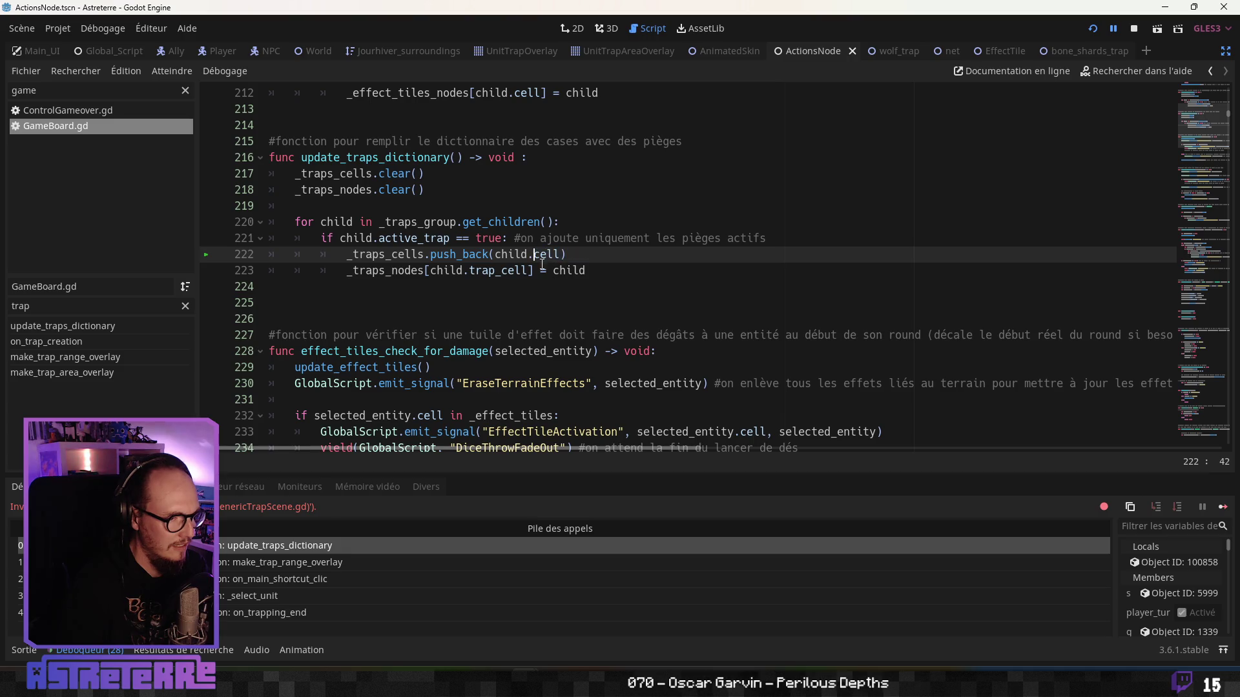
key("Down")
key("Down")
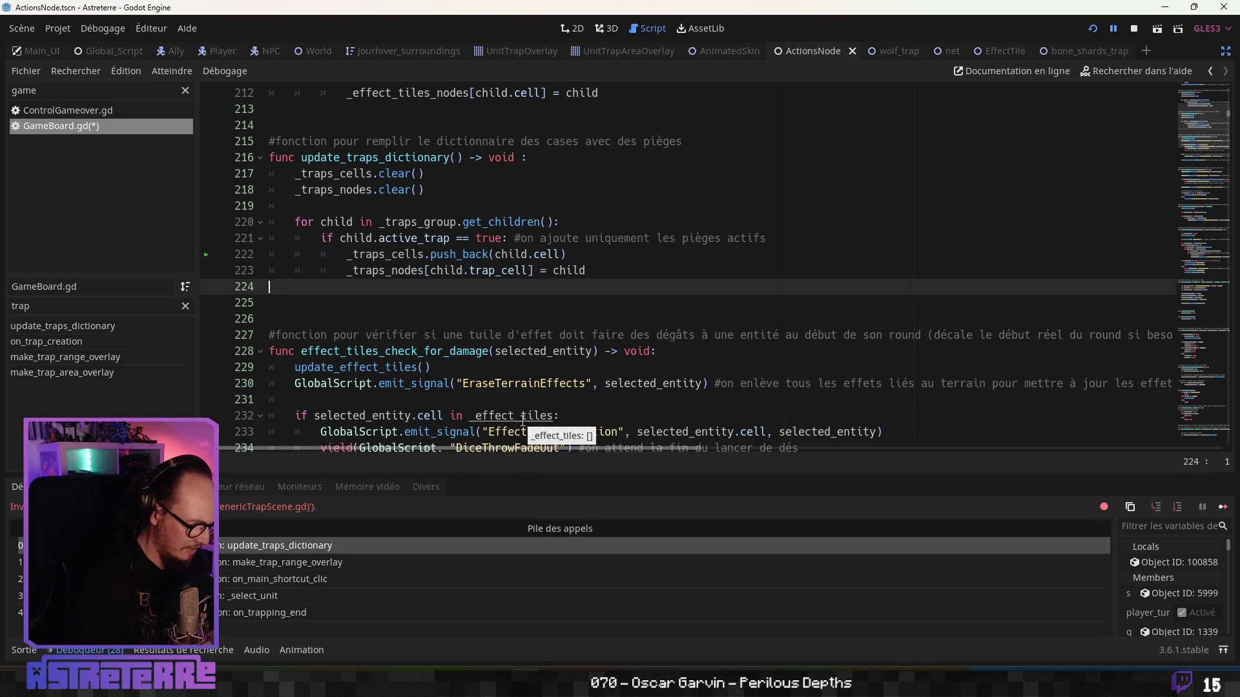
Step: Search the project for trap_cell and fix the match on line 223 to cell
key("ctrl+shift+f")
type("t")
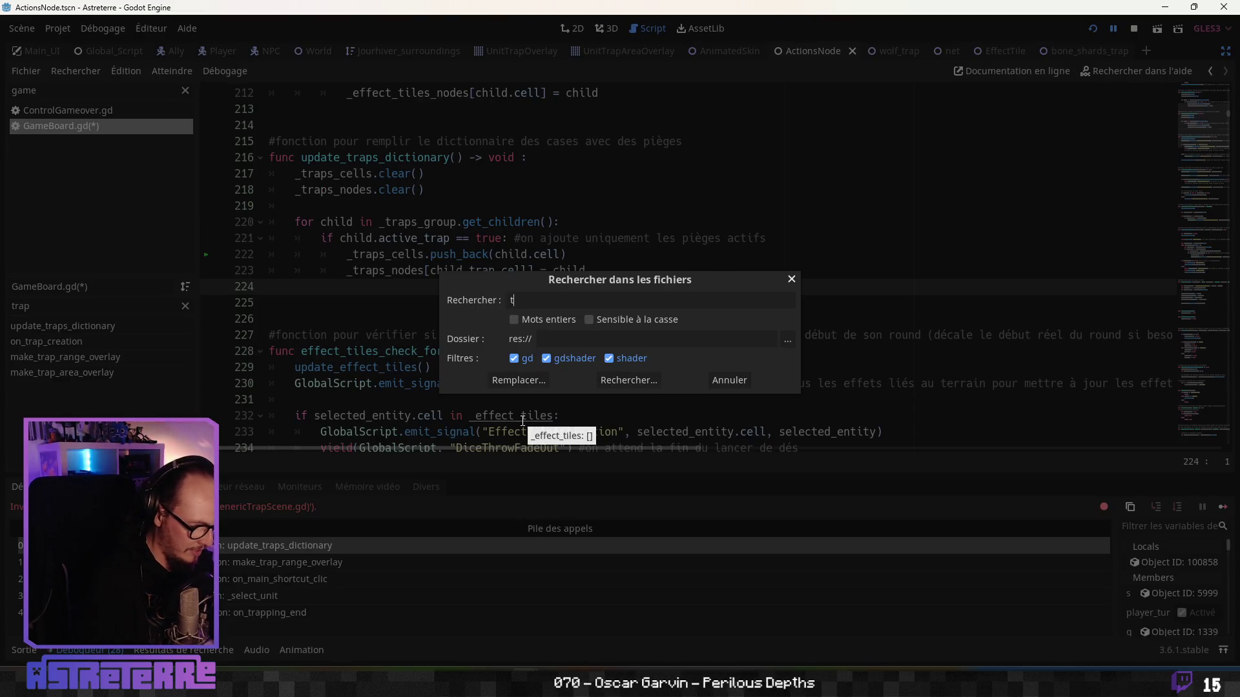
type("rap_cell")
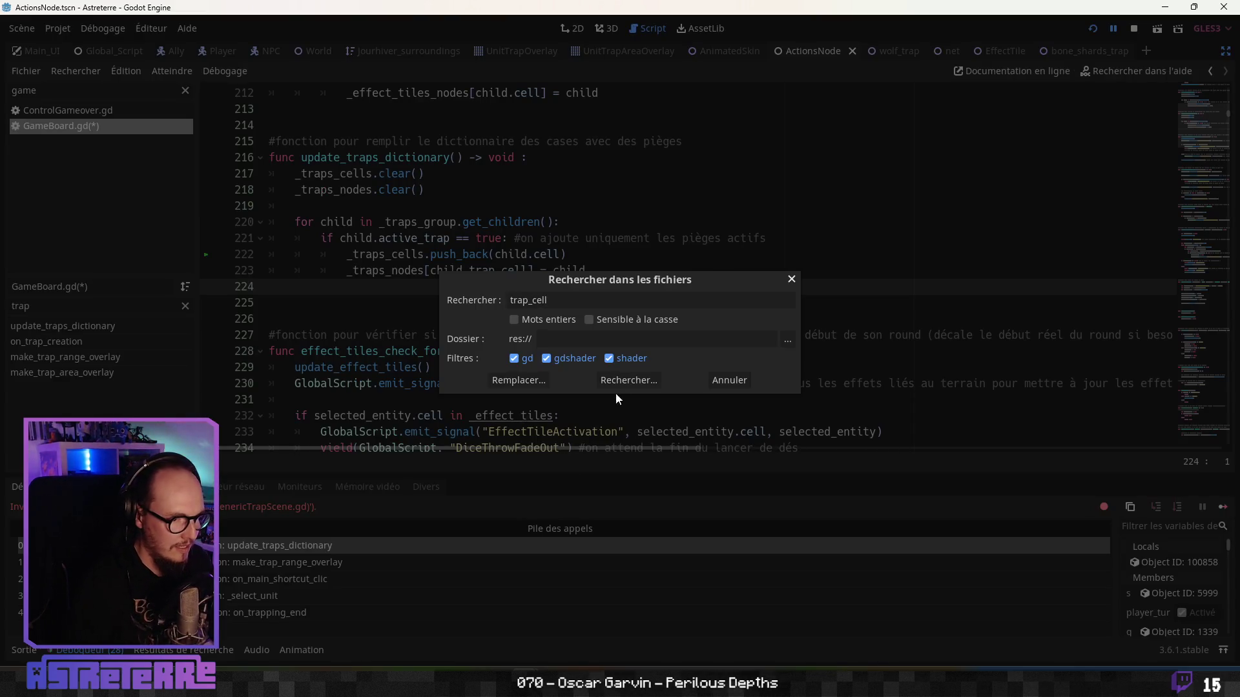
left_click(619, 382)
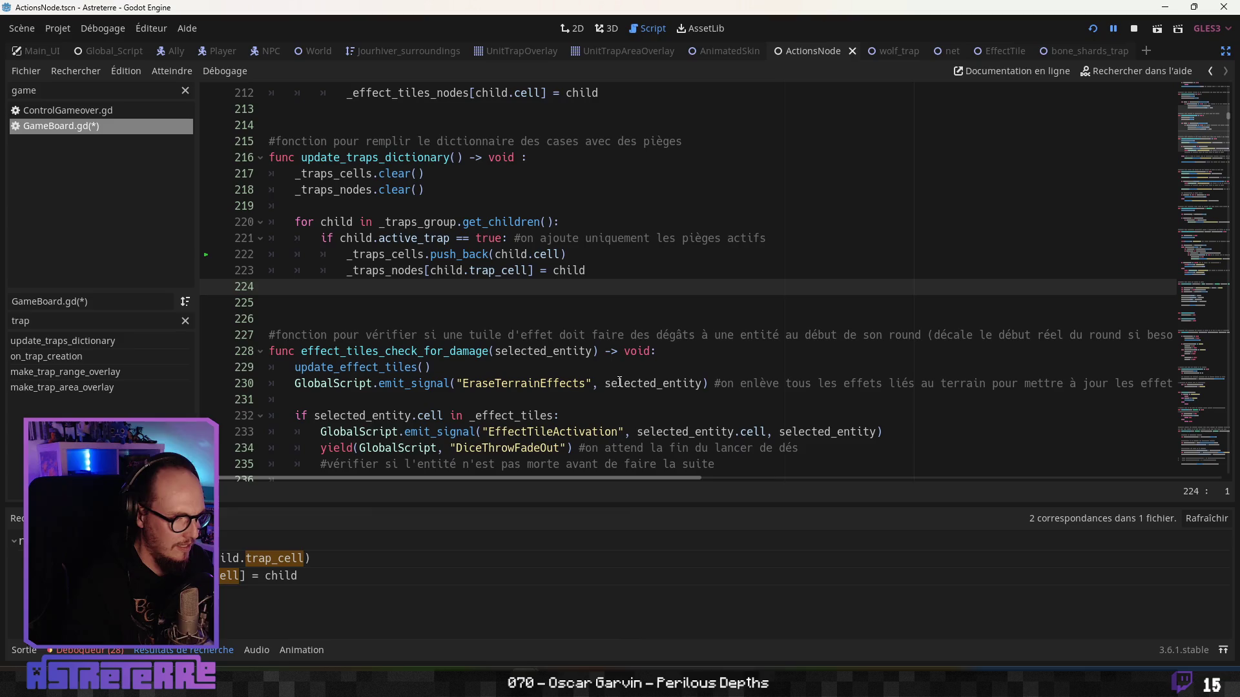
left_click(282, 575)
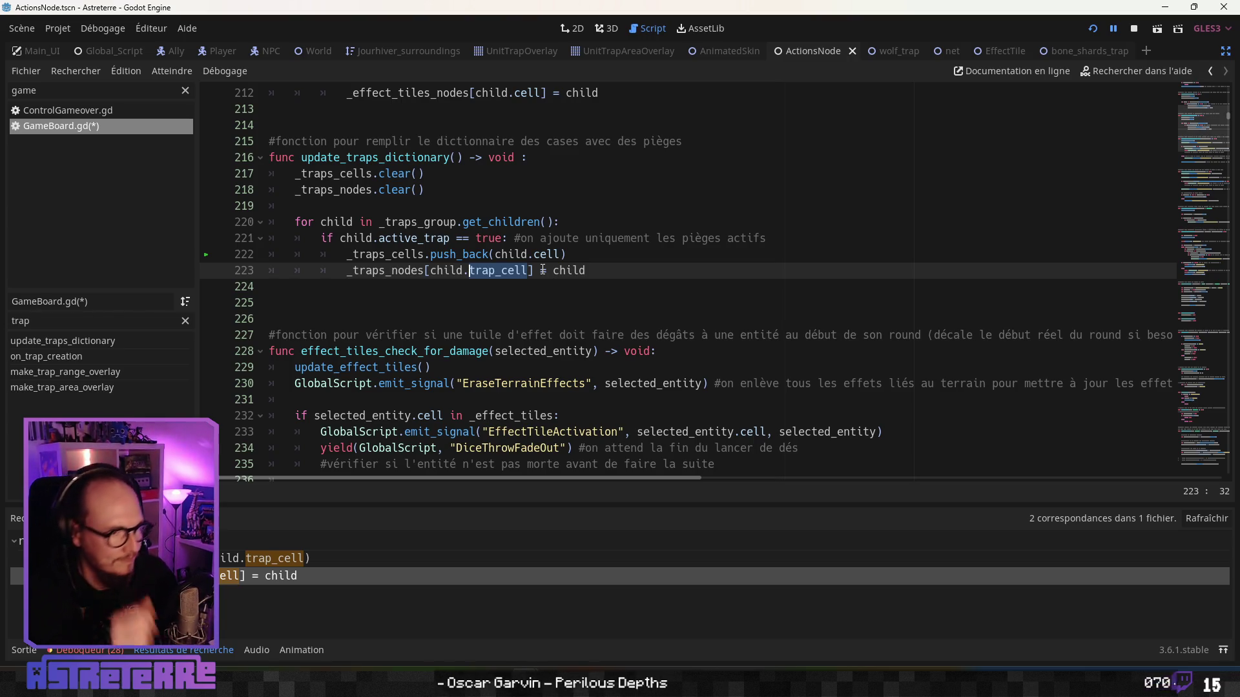
left_click(508, 272)
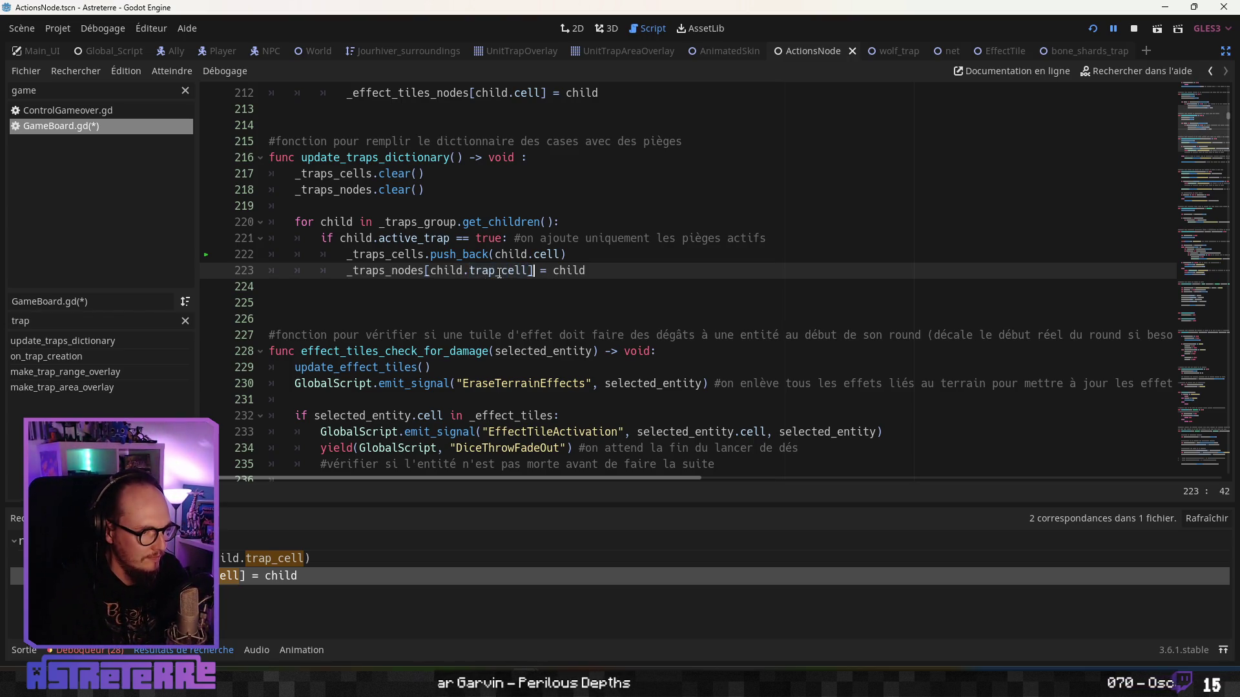
key("BackSpace")
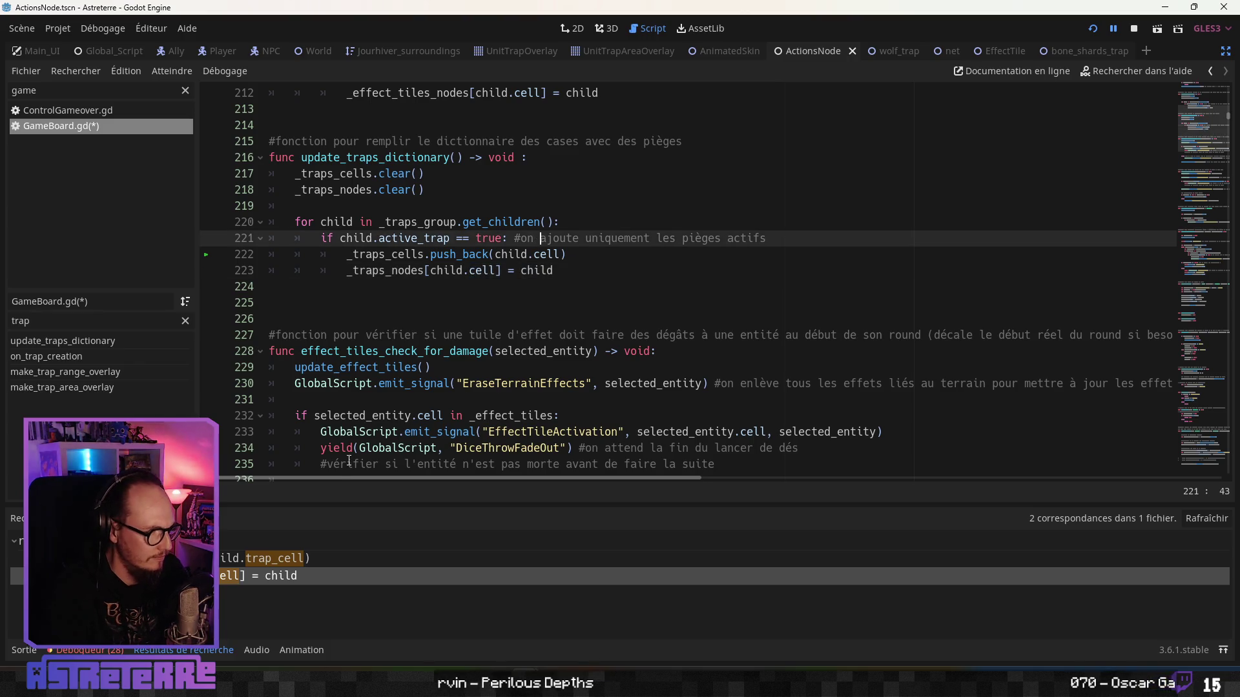
Step: Recheck the trap_cell search results, save GameBoard.gd and relaunch the game
left_click(264, 565)
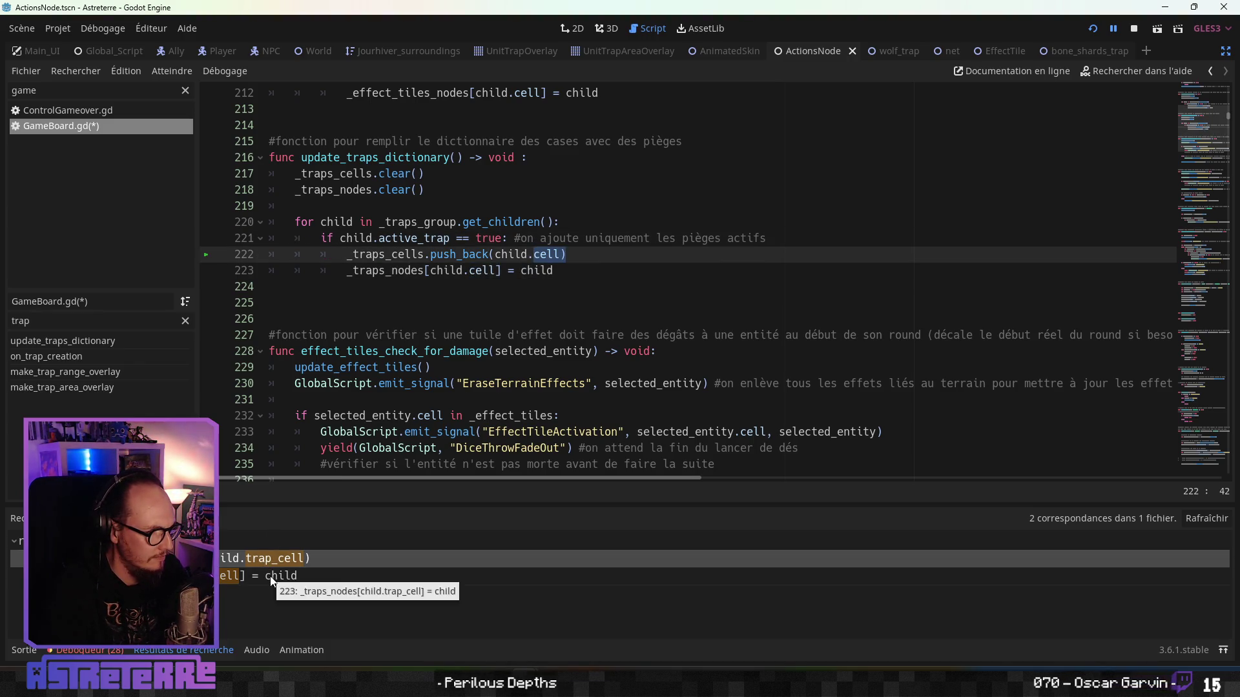
left_click(270, 576)
left_click(508, 335)
key("ctrl+s")
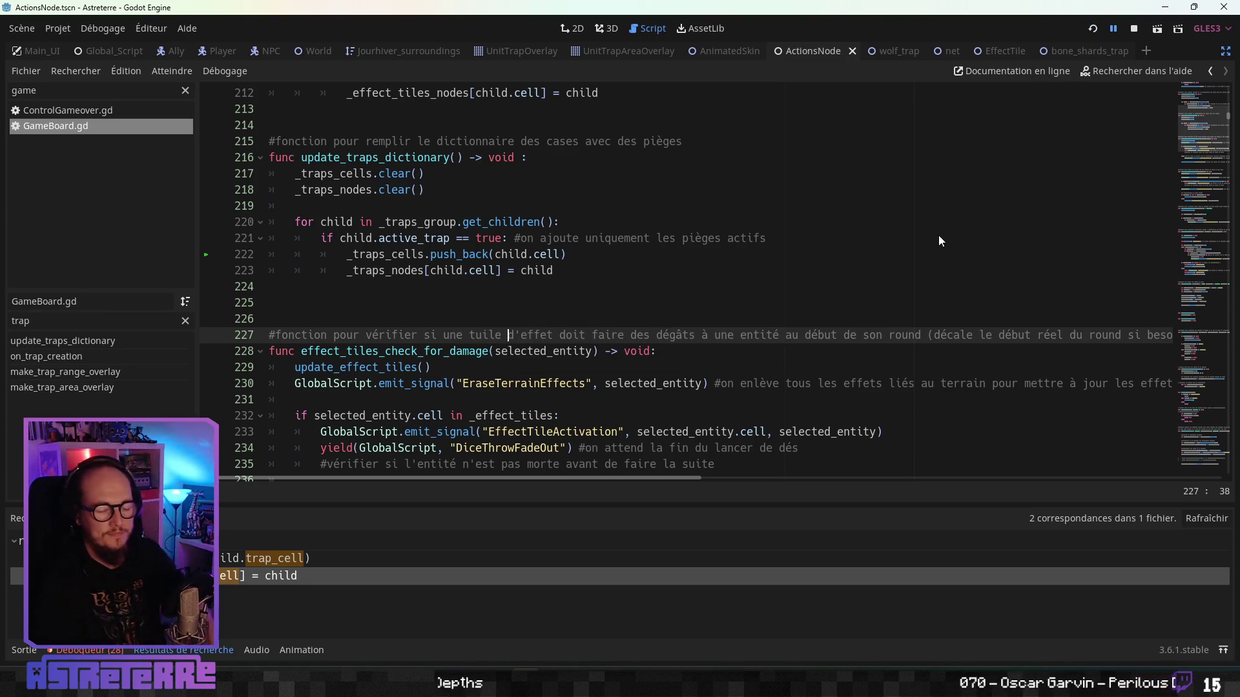
key("F5")
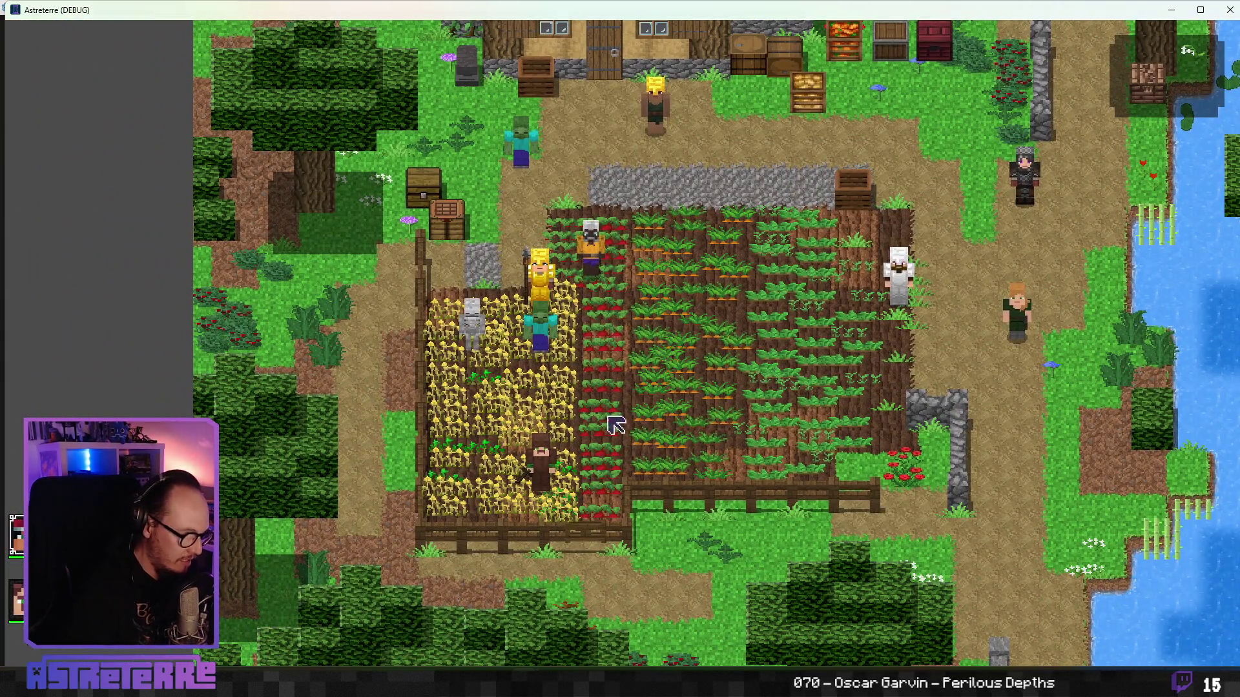
Step: Unequip the hero's gold helmet, chestplate and leggings from the inventory
key("i")
left_click(339, 595)
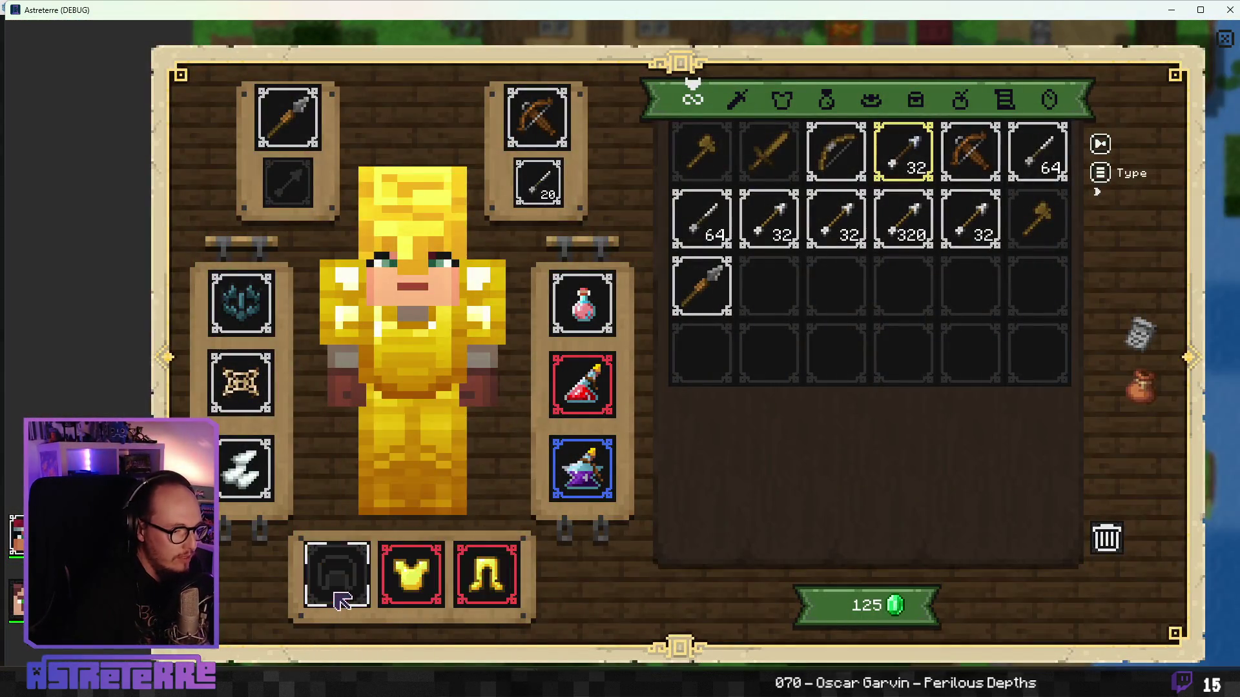
left_click(411, 575)
left_click(487, 575)
key("i")
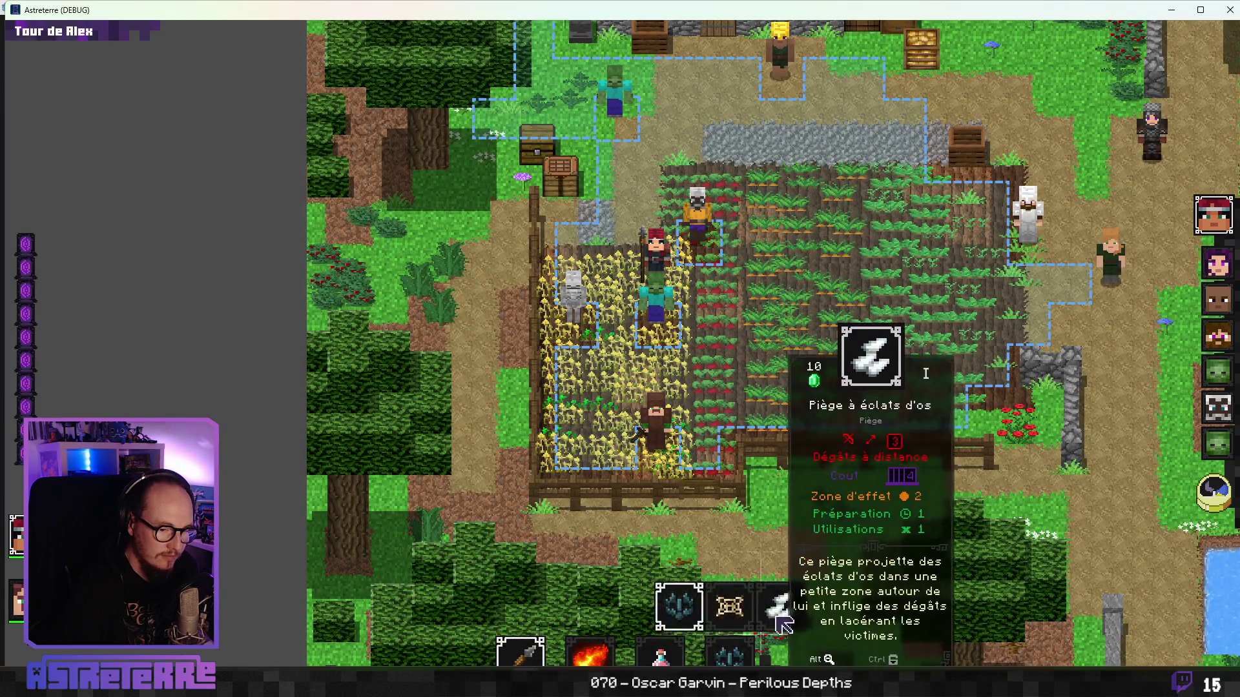
Step: Place the bone-shard trap near the skeleton, then close the debug game with F8
left_click(783, 625)
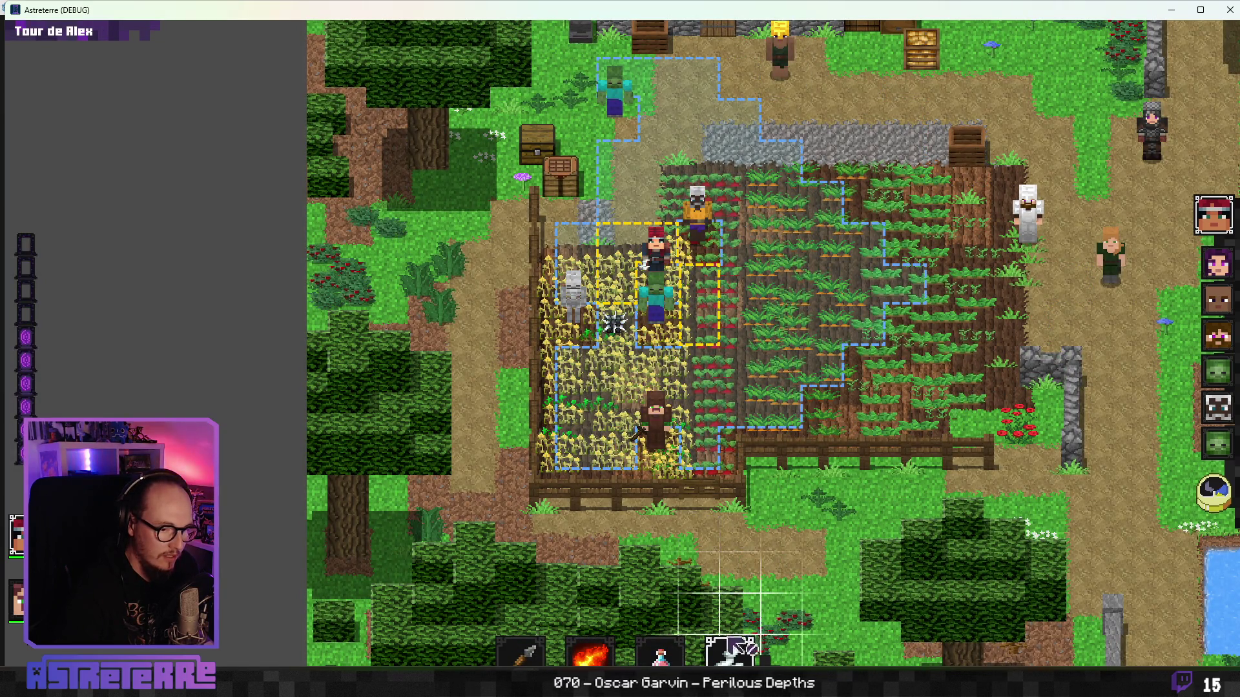
left_click(614, 300)
mouse_move(657, 441)
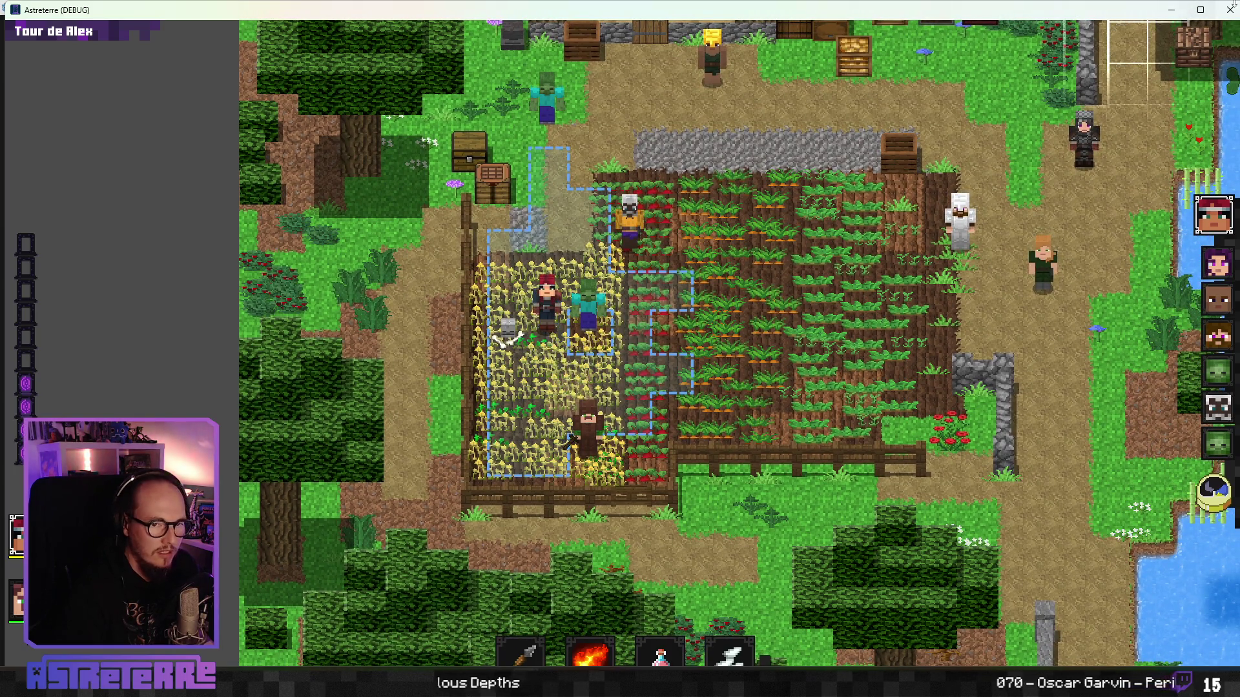
key("F8")
left_click(516, 286)
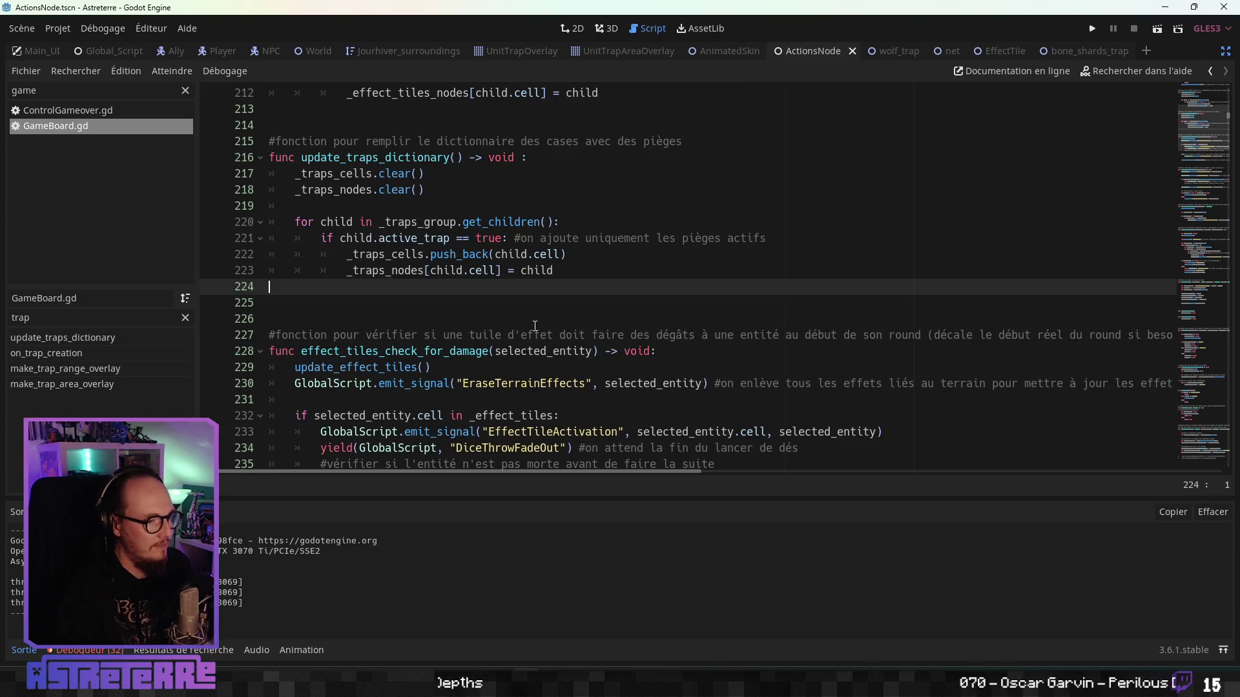
scroll(510, 352, "down", 3)
scroll(509, 352, "up", 6)
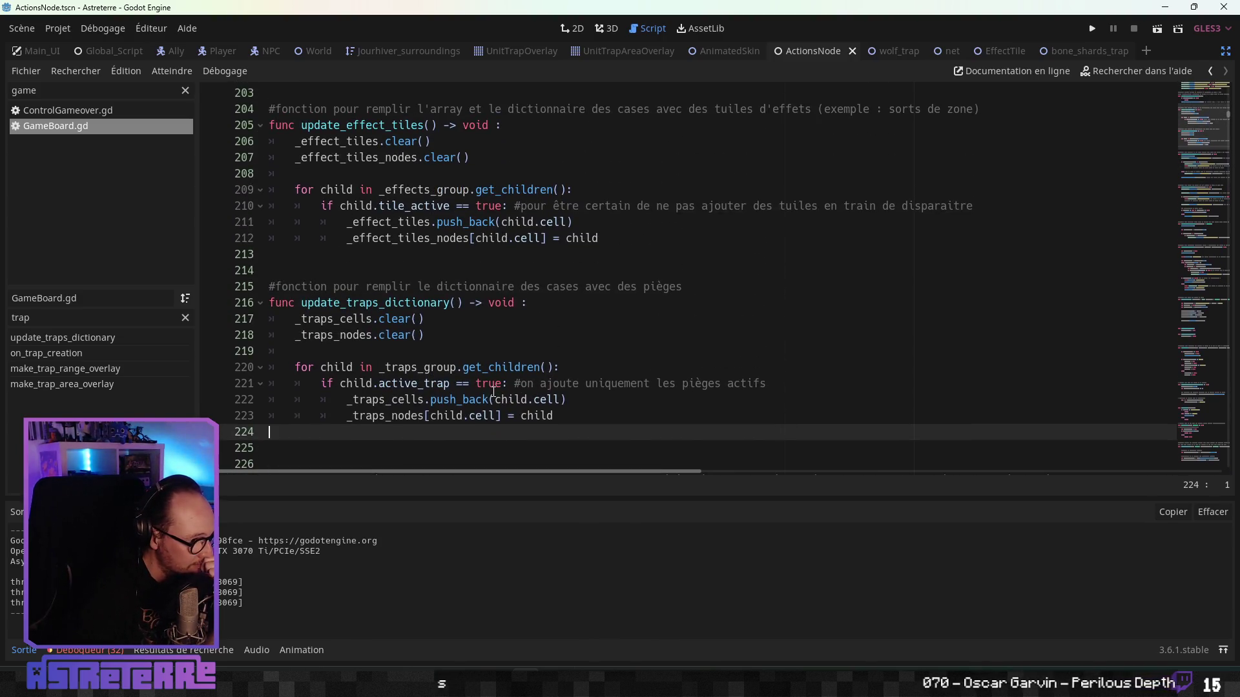
left_click(495, 320)
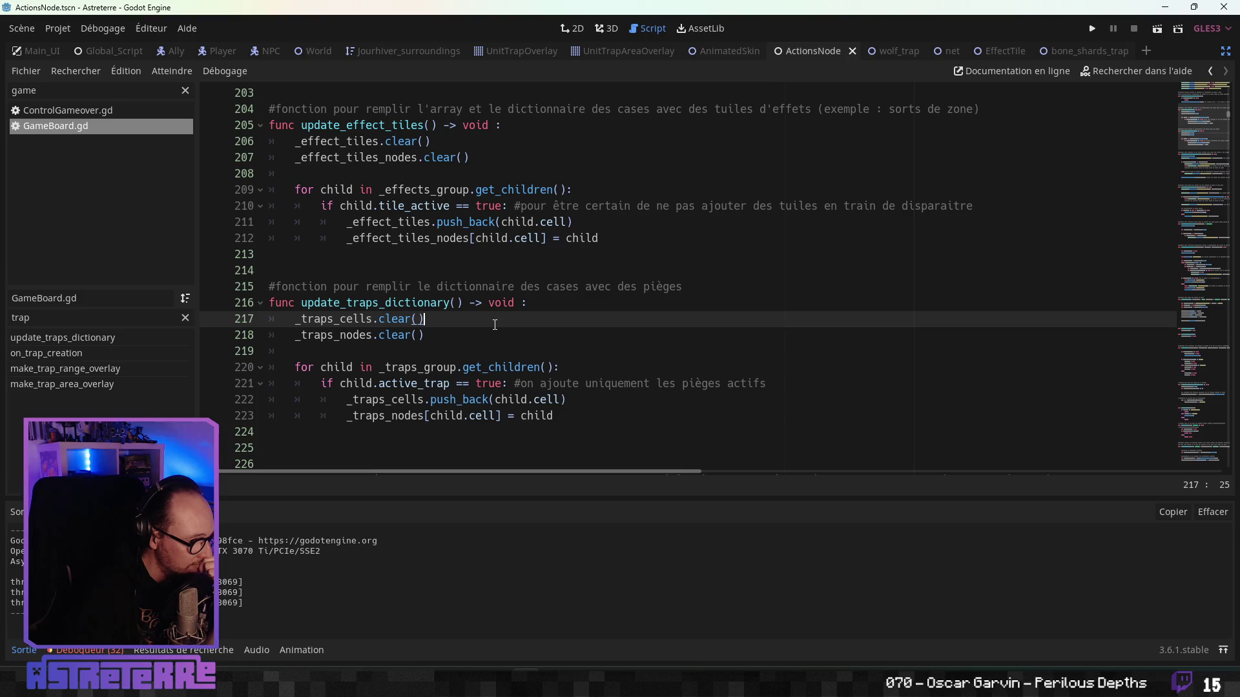
scroll(496, 335, "up", 8)
scroll(496, 345, "down", 15)
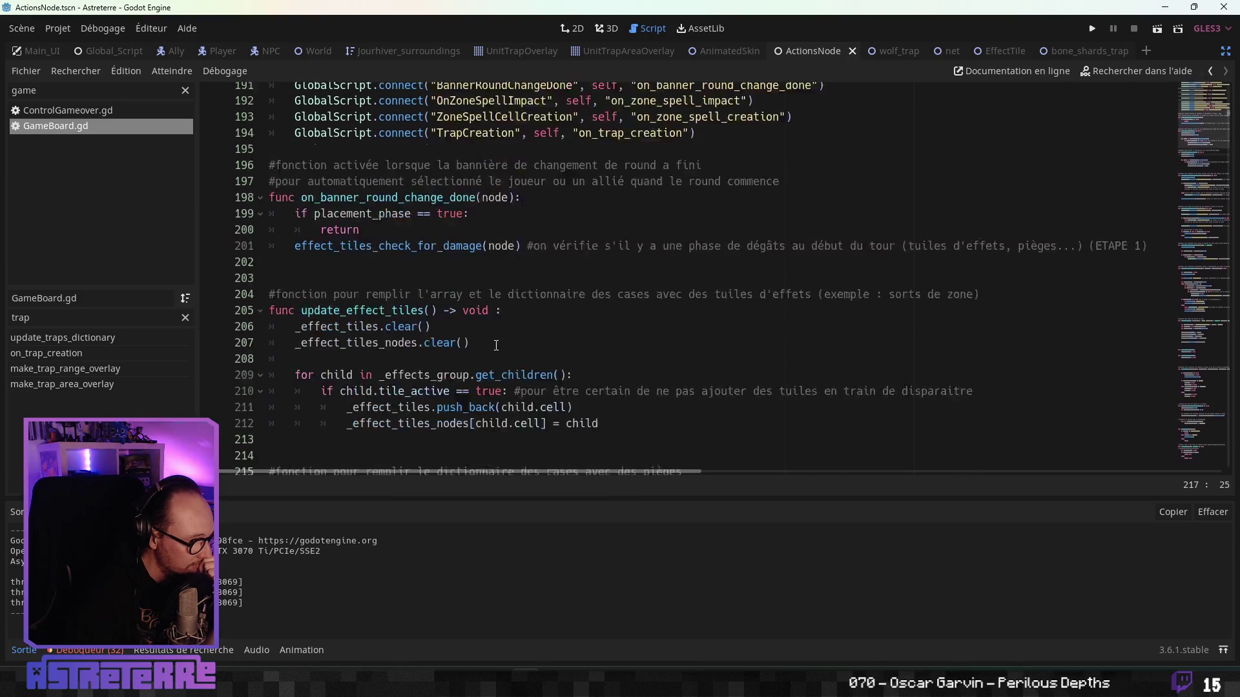
scroll(496, 349, "down", 10)
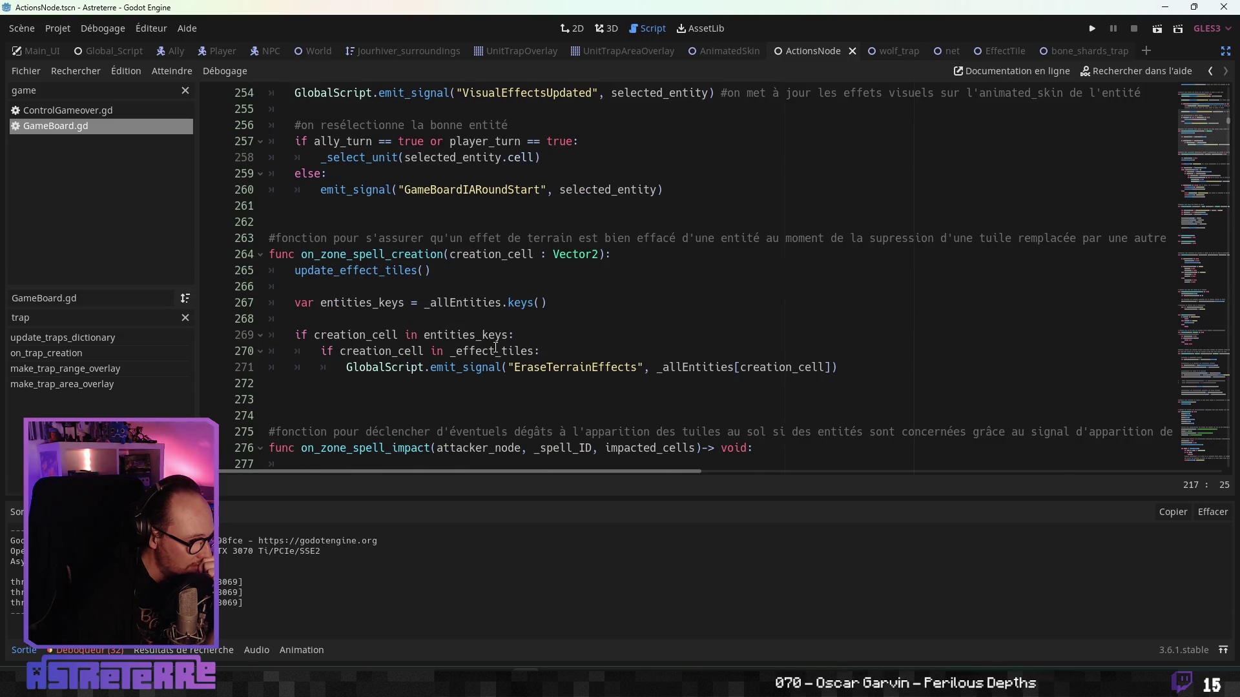
scroll(496, 348, "down", 7)
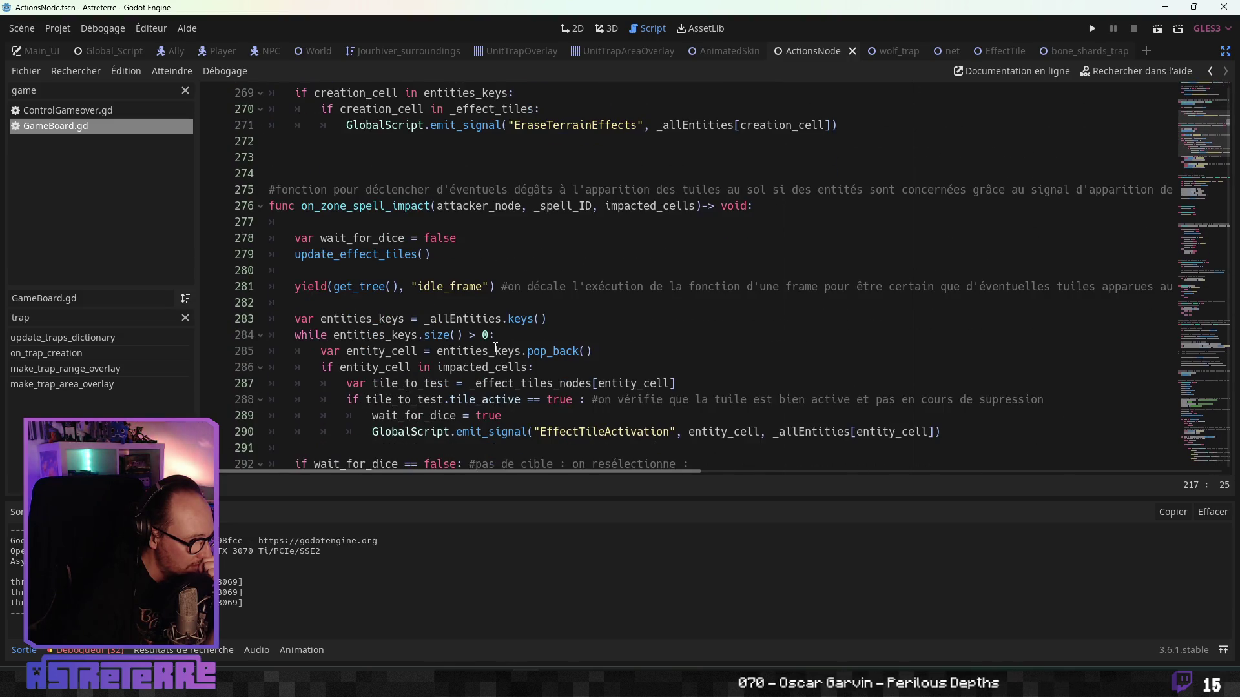
scroll(496, 348, "down", 3)
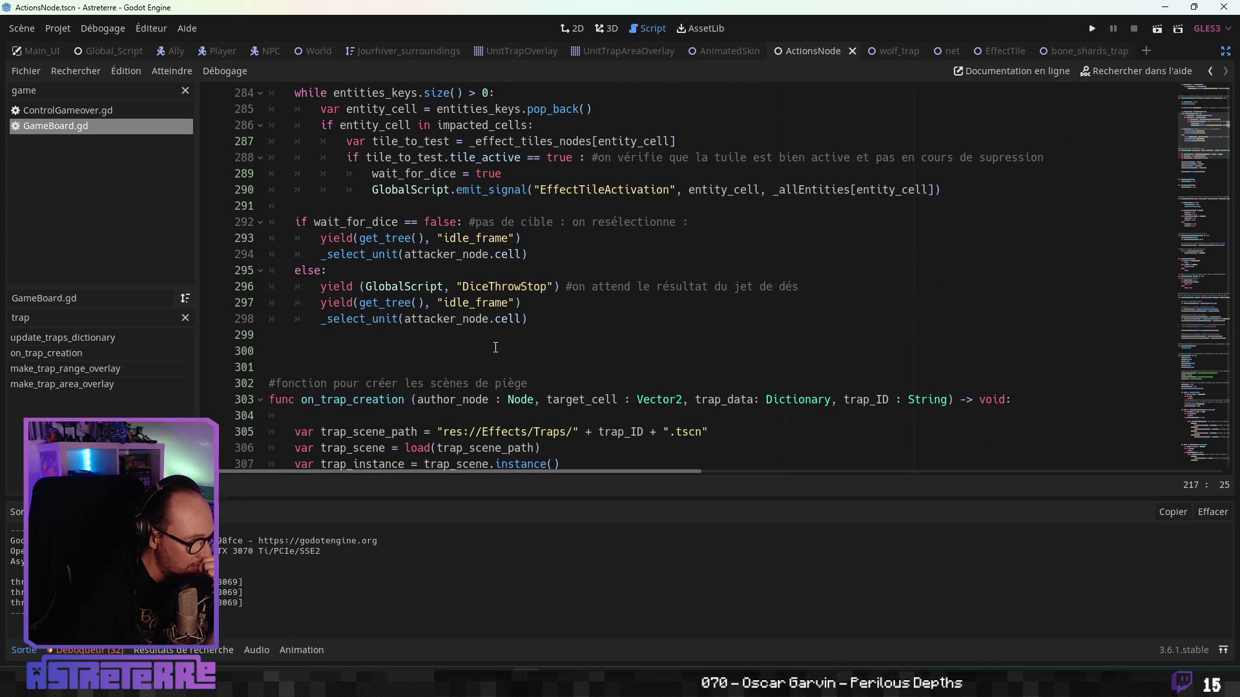
scroll(496, 349, "down", 3)
scroll(496, 348, "down", 3)
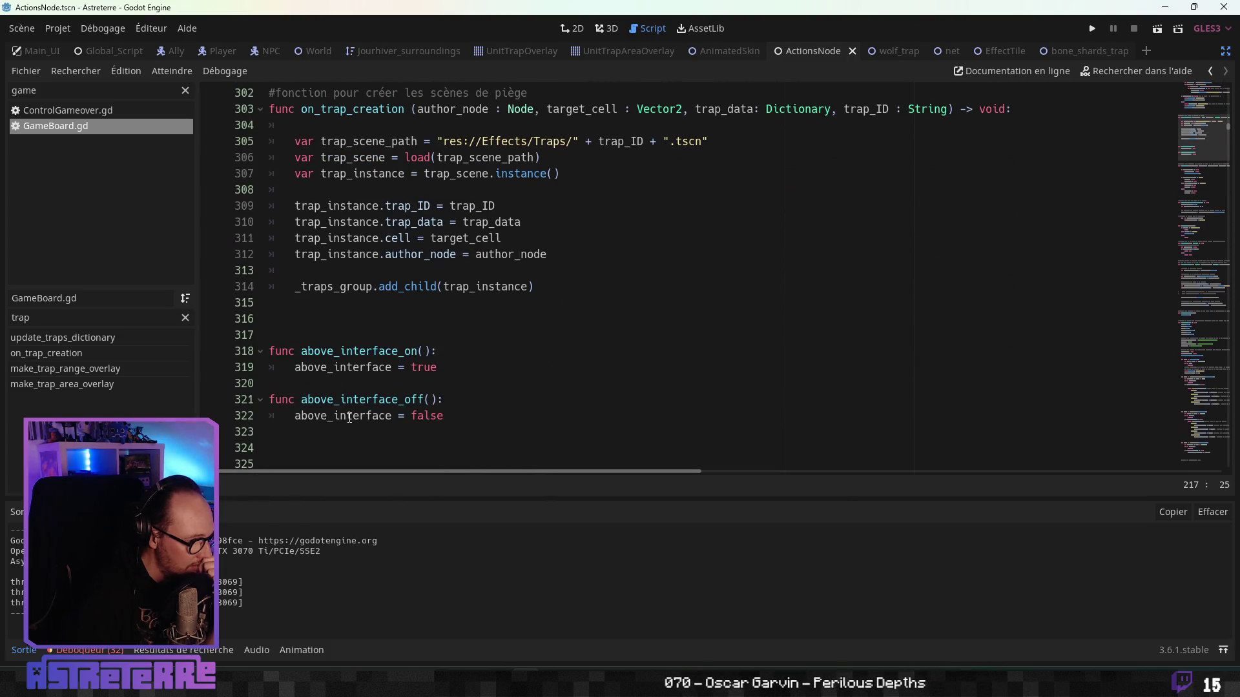
left_click(886, 51)
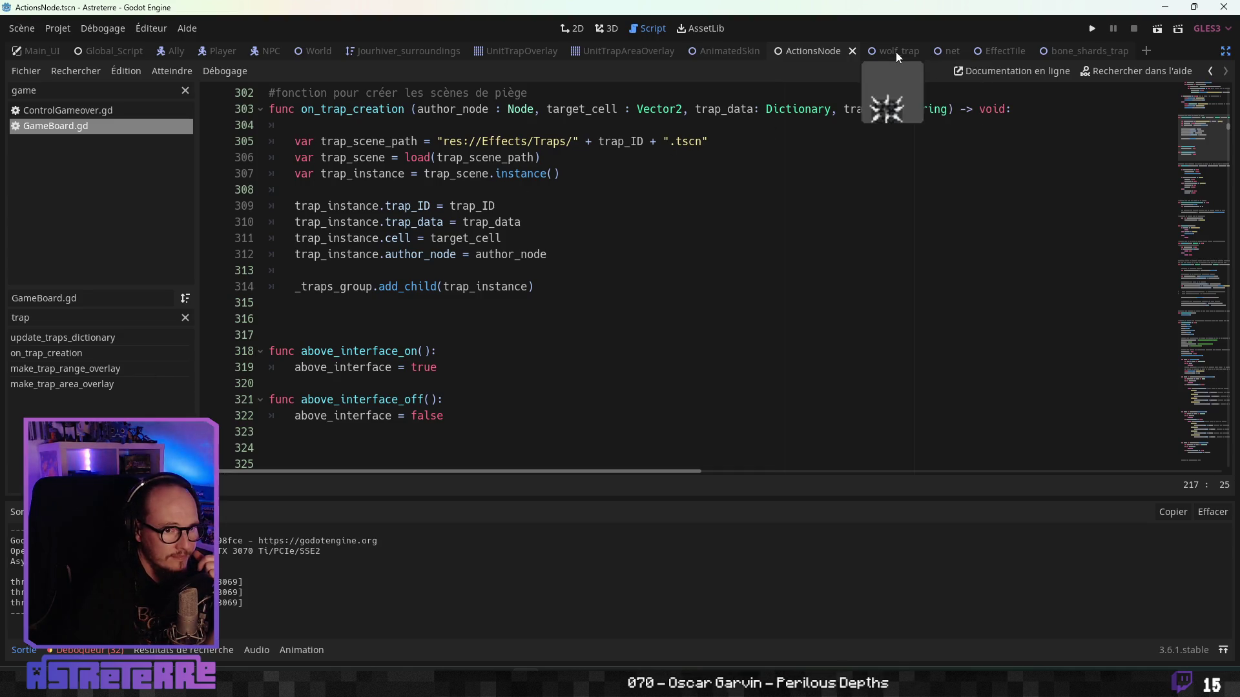
Step: Review on_activation_end and erase_tile, including the commented queue_free line 253
left_click(496, 297)
left_click(452, 325)
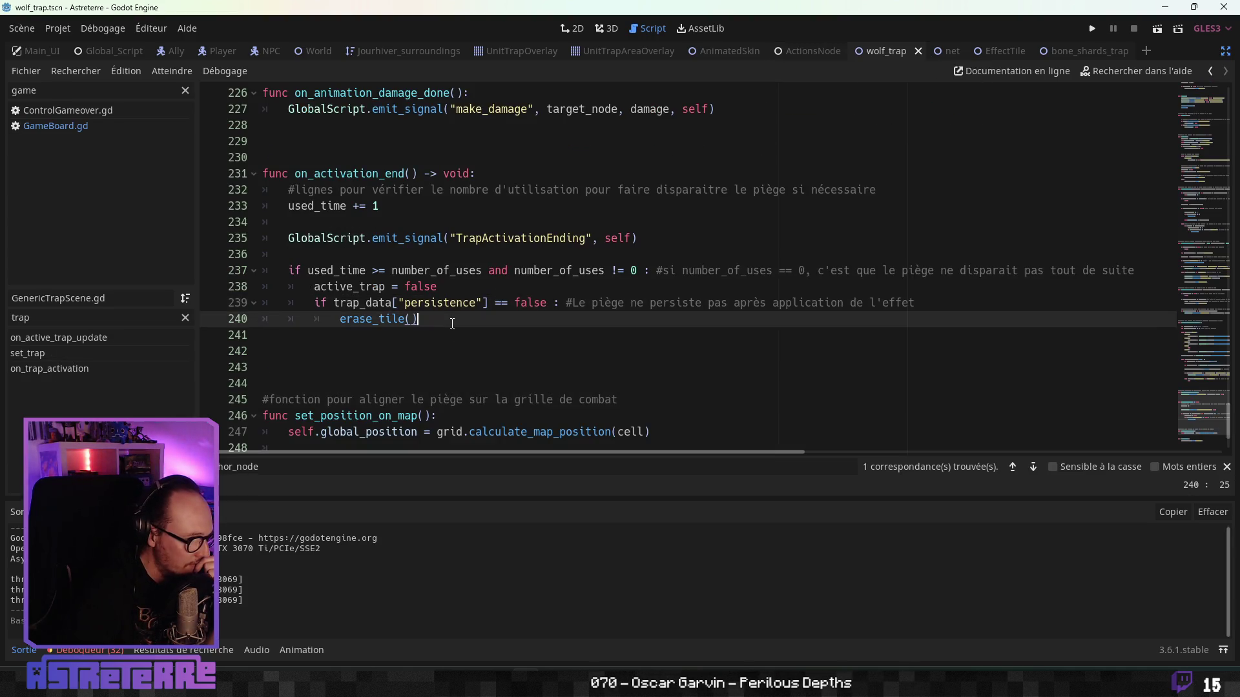
scroll(452, 325, "down", 1)
scroll(452, 325, "down", 2)
left_click(431, 399)
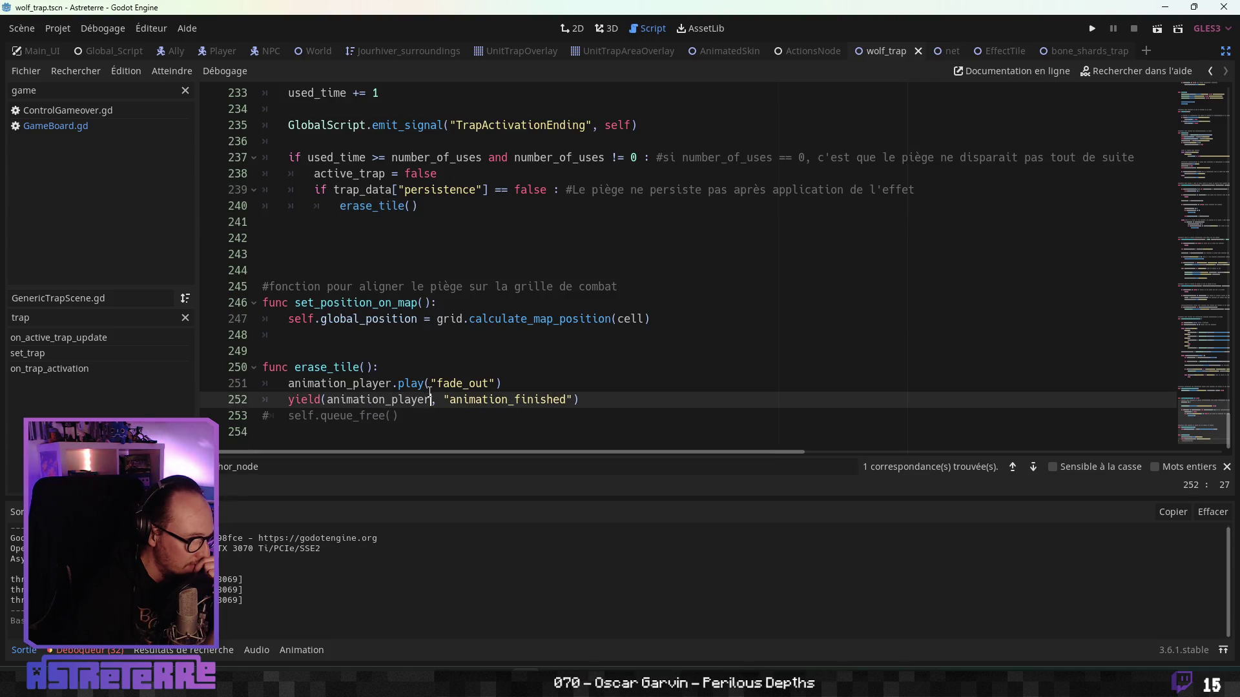
left_click(416, 416)
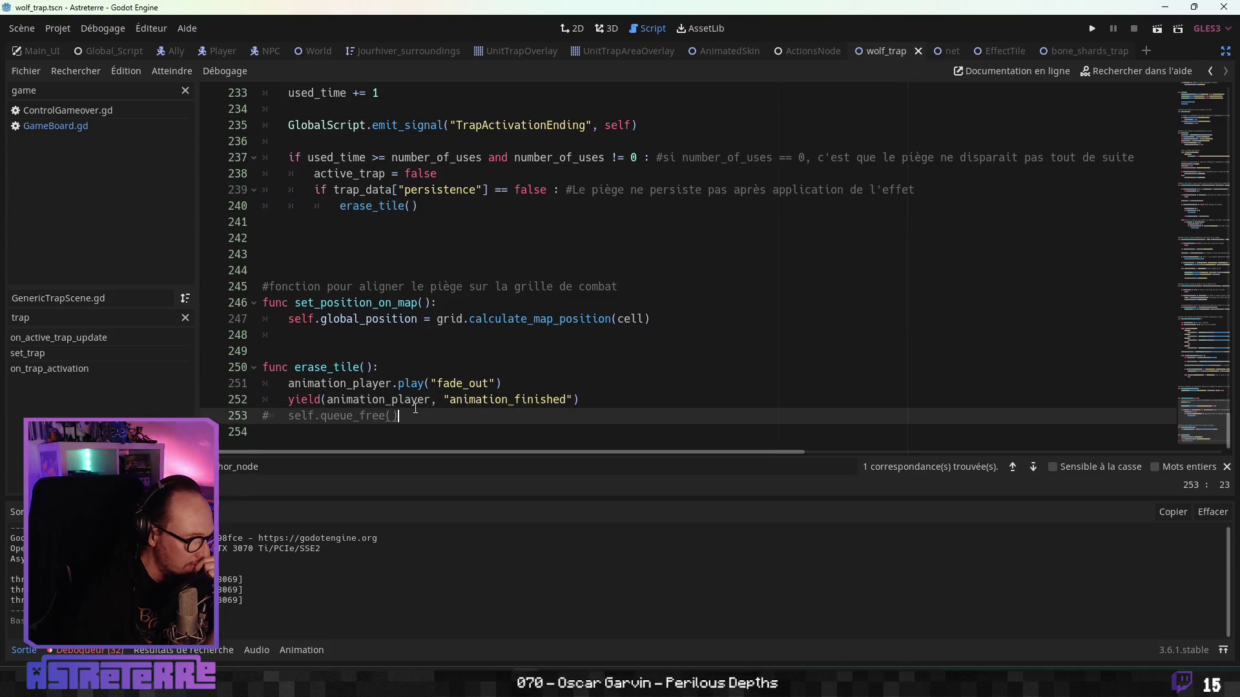
left_click_drag(398, 416, 218, 419)
left_click(376, 340)
scroll(375, 343, "up", 6)
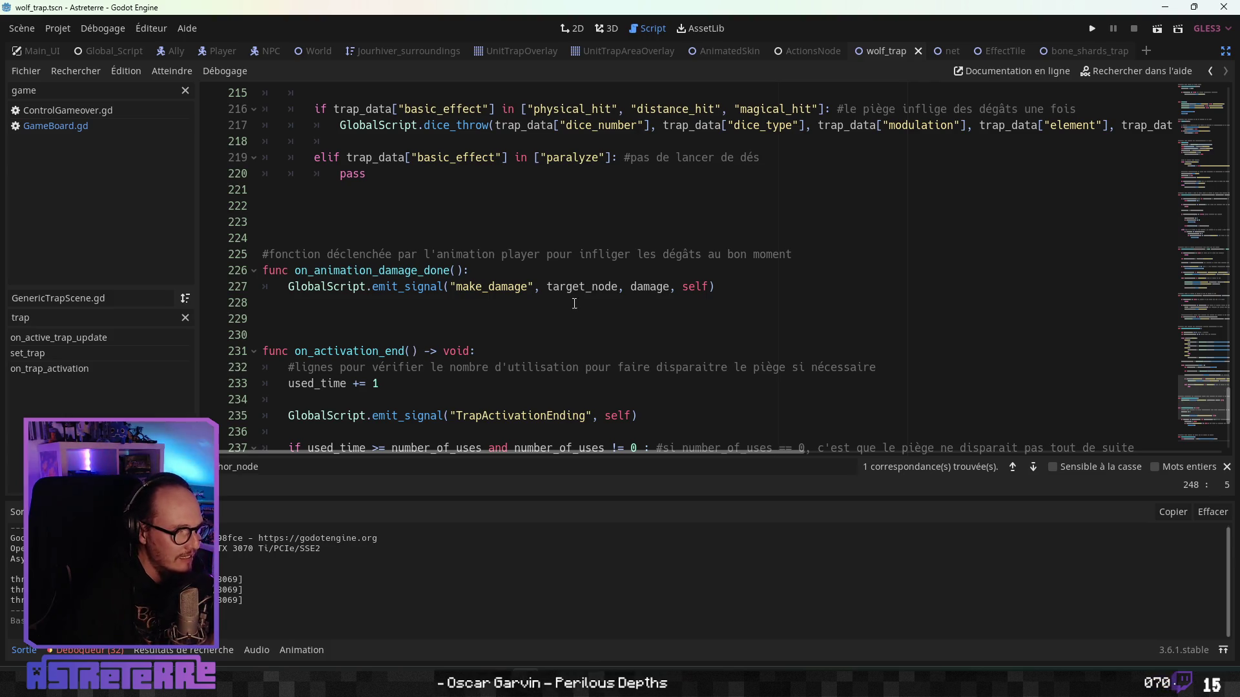
Step: Inspect the make_damage calls in on_animation_damage_done, including the collateral one on line 185
left_click(599, 286)
scroll(752, 317, "up", 8)
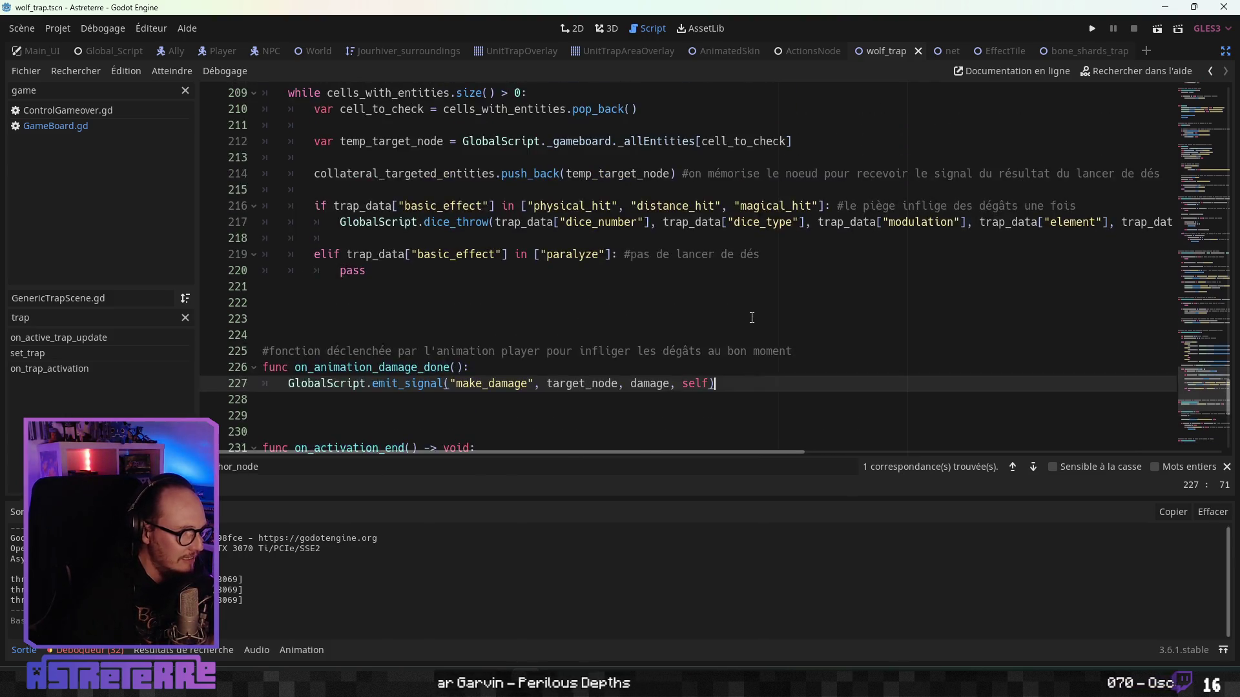
scroll(636, 321, "down", 4)
scroll(637, 321, "up", 10)
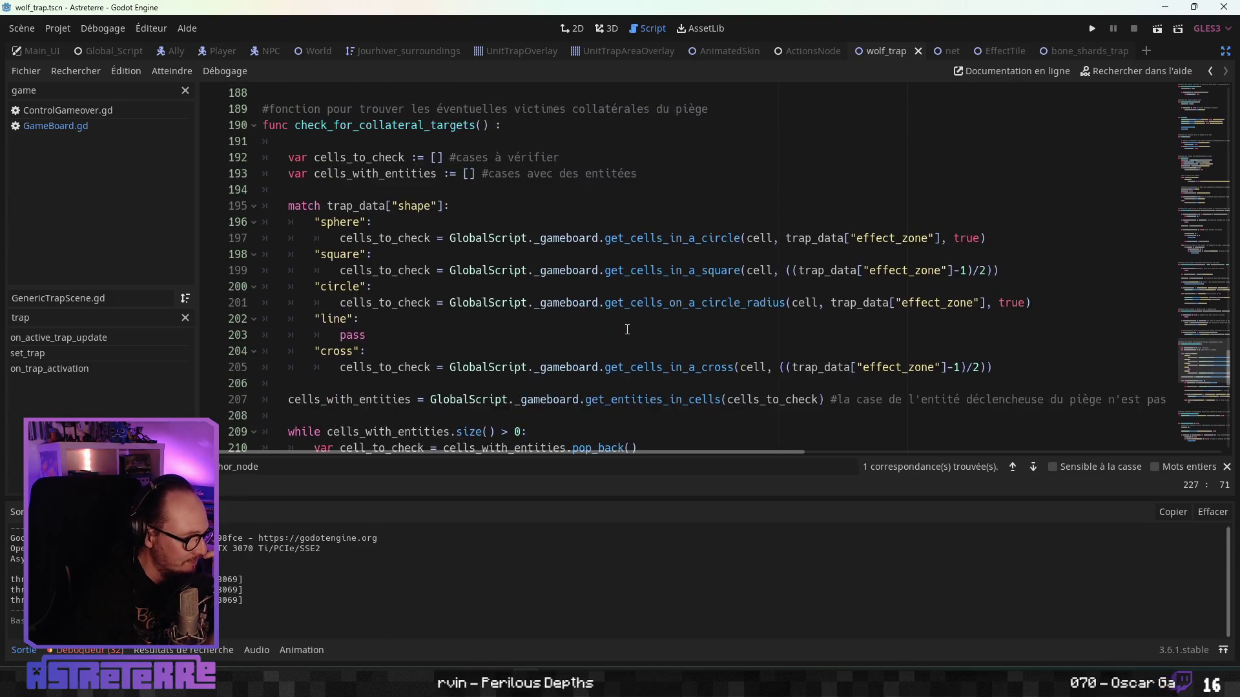
scroll(614, 332, "up", 3)
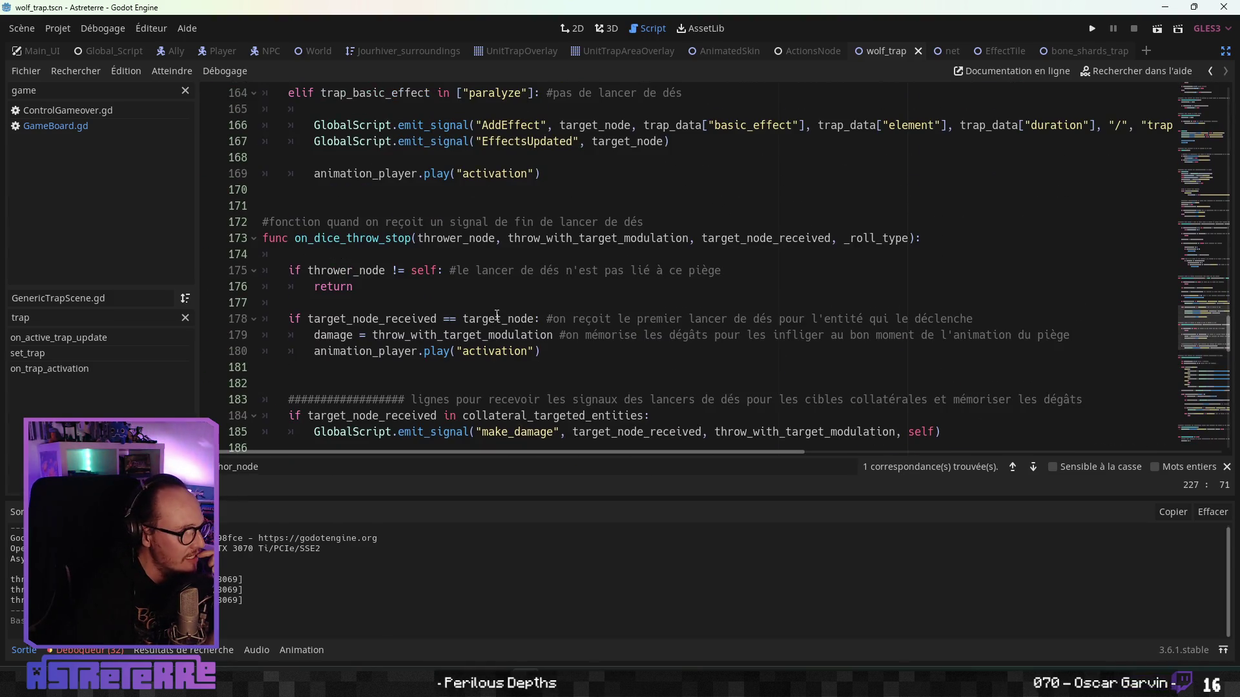
scroll(494, 317, "down", 2)
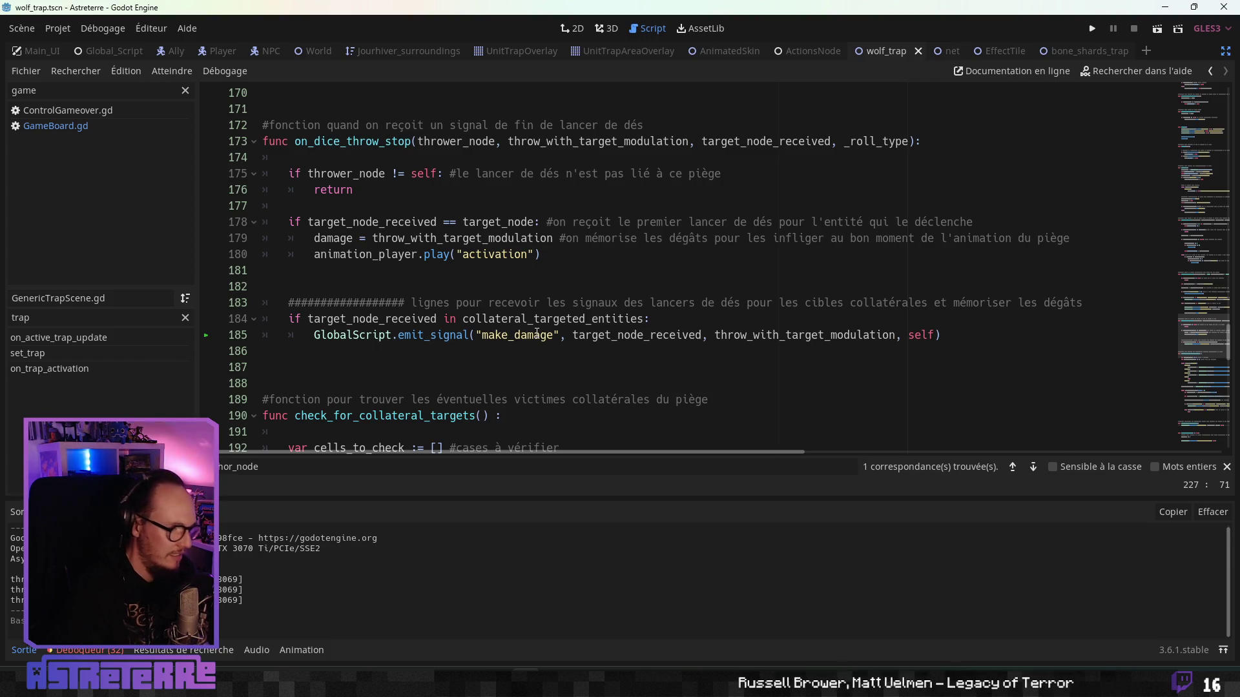
left_click(550, 335)
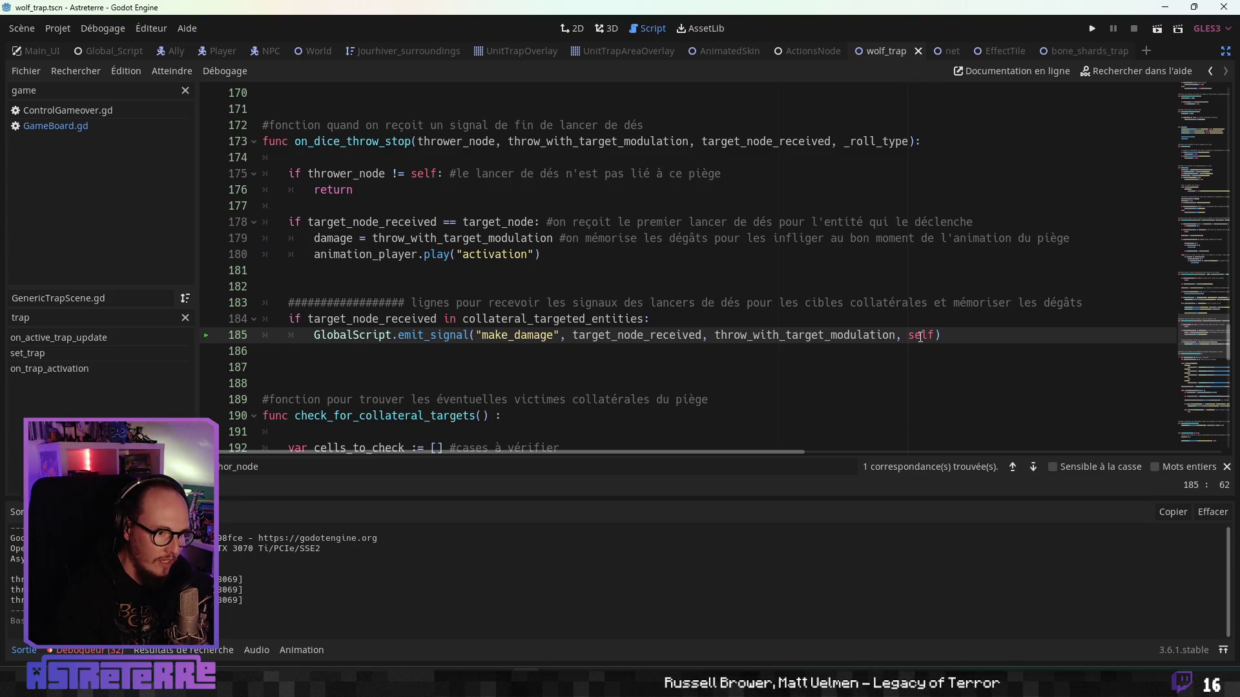
scroll(492, 316, "up", 20)
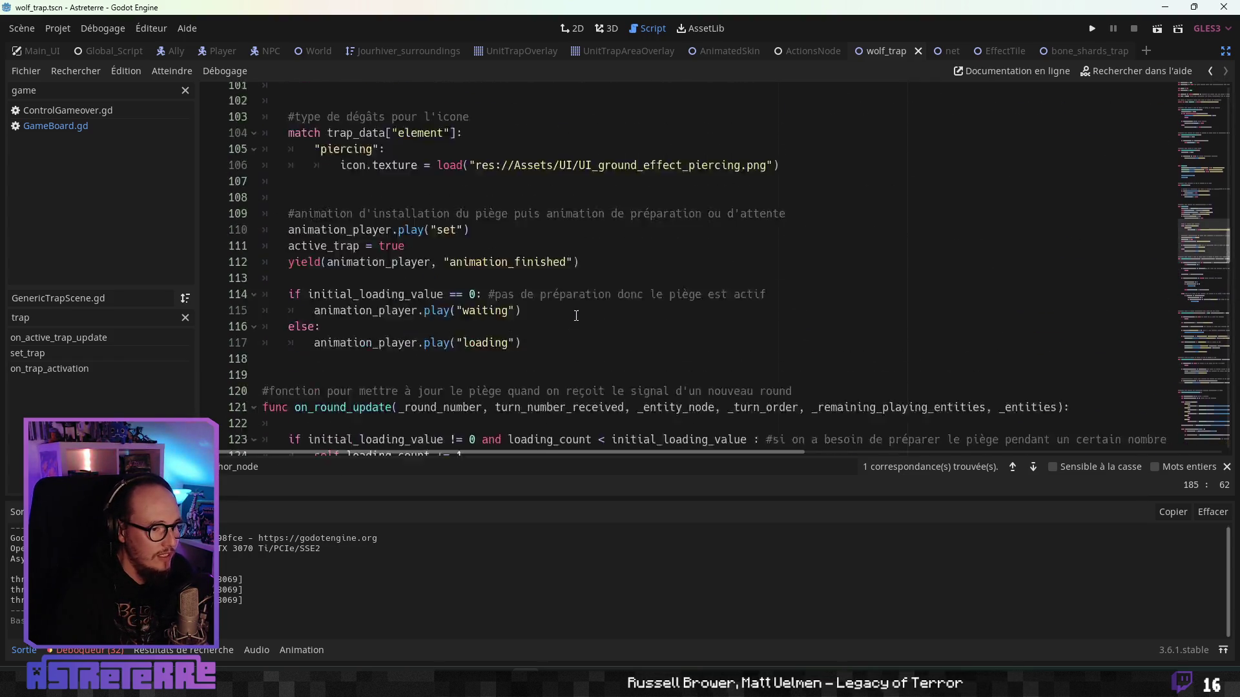
scroll(576, 316, "up", 18)
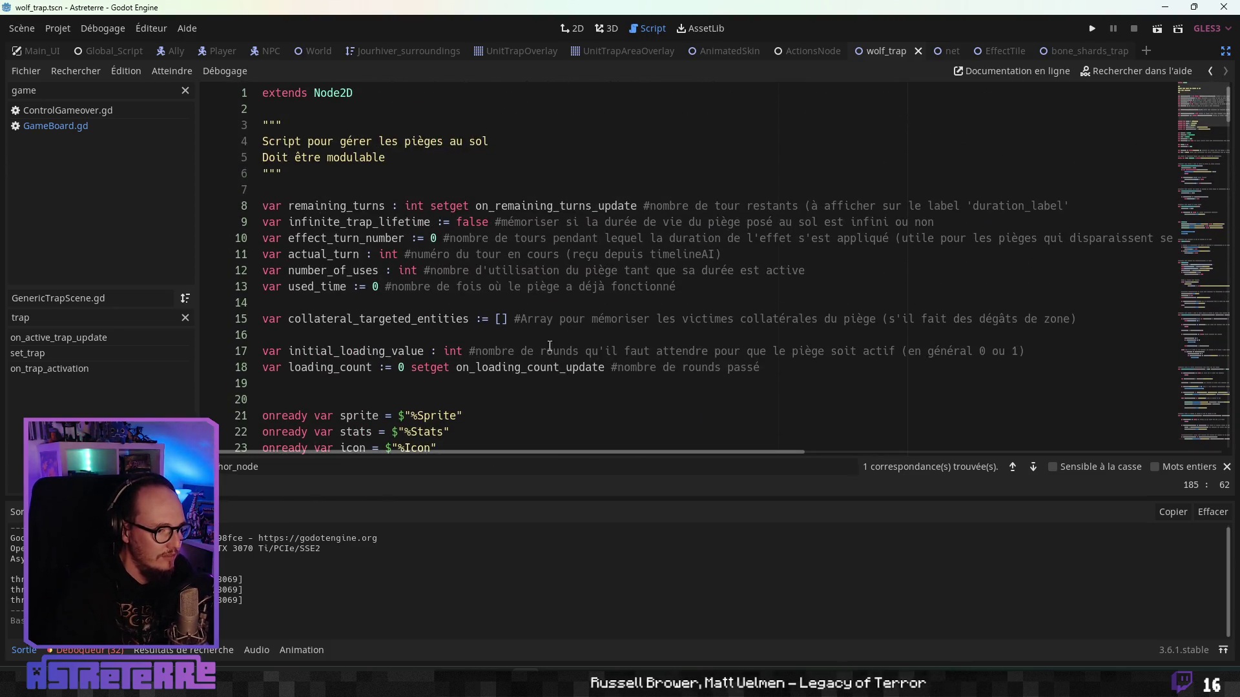
scroll(550, 346, "down", 1)
Step: Replace the [] initializer on line 15 with { and change the comment's Array to 'Dictionairen'
left_click(499, 270)
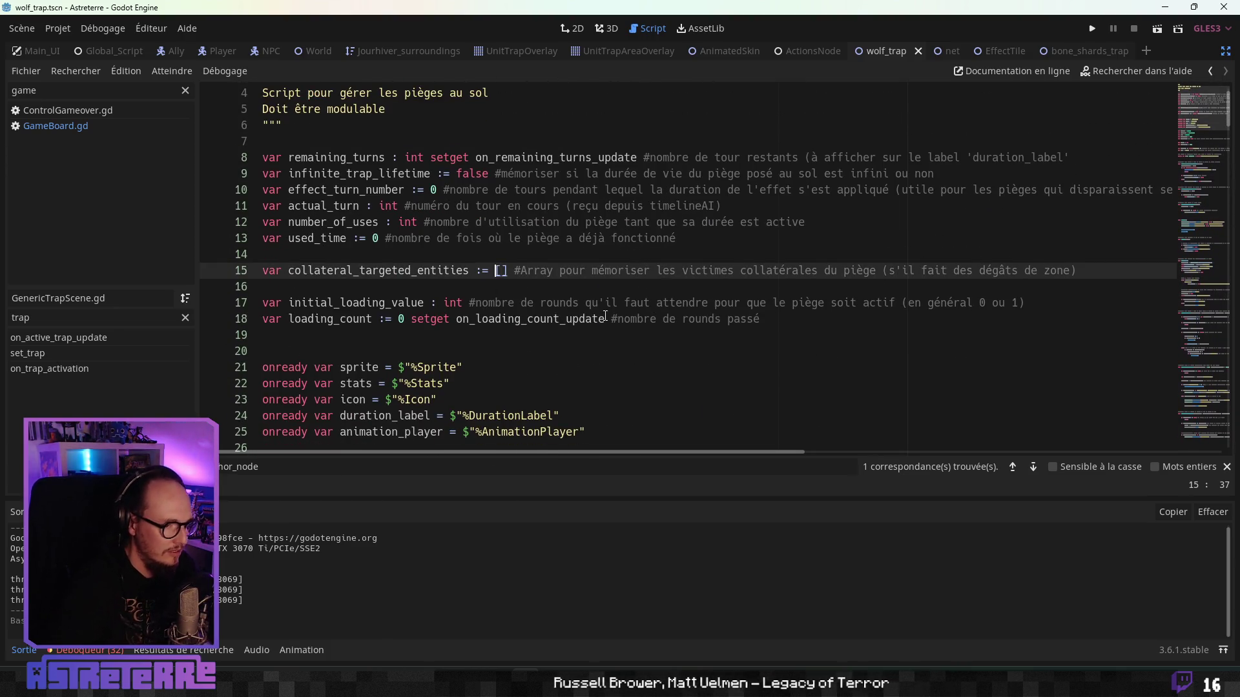
key("Delete")
key("Delete")
type("{")
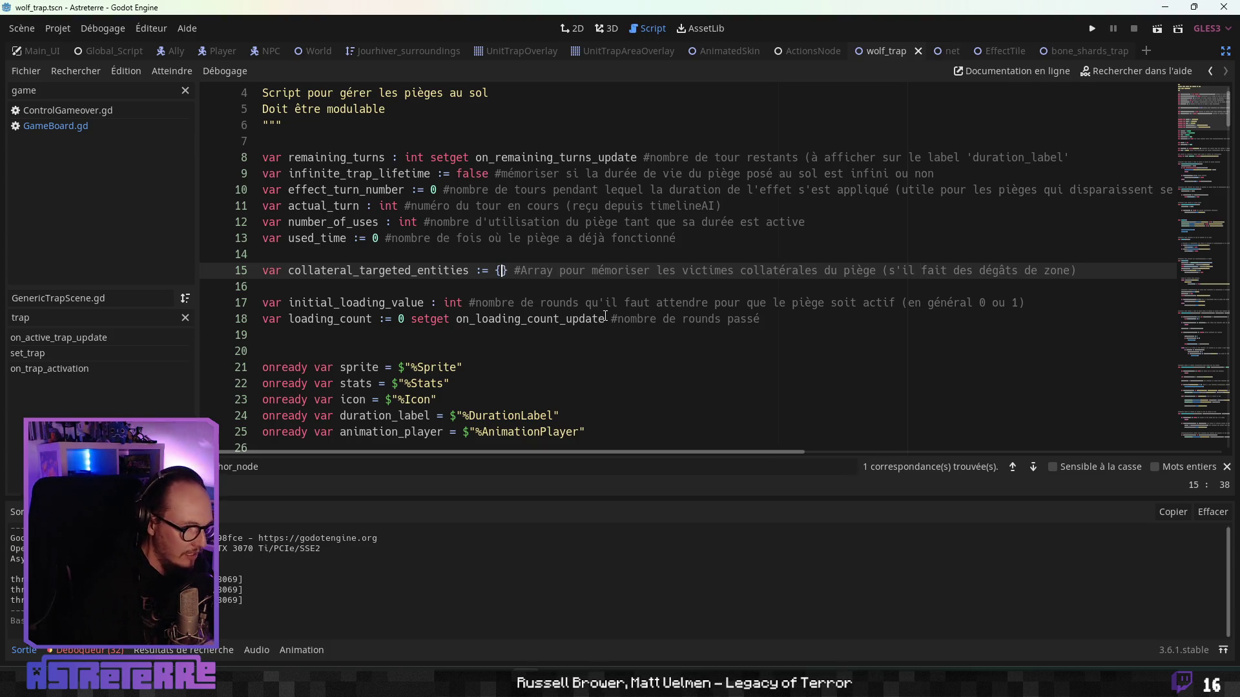
double_click(536, 271)
type("Dictionaire")
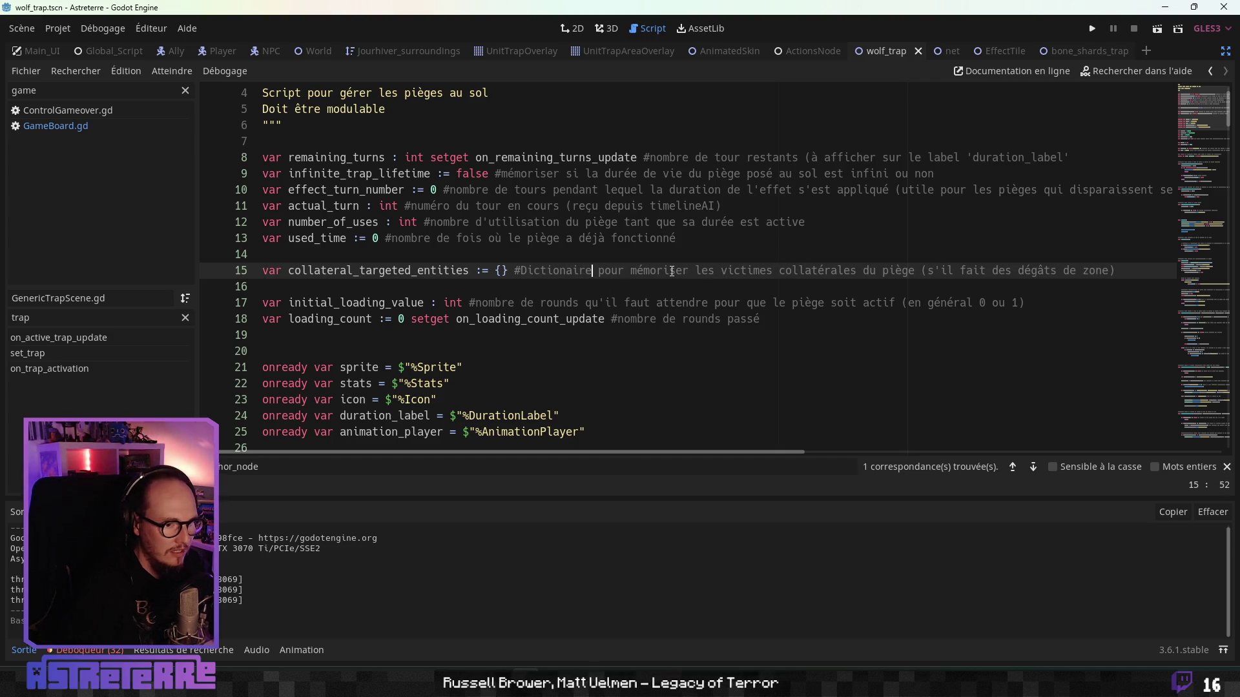
type("n")
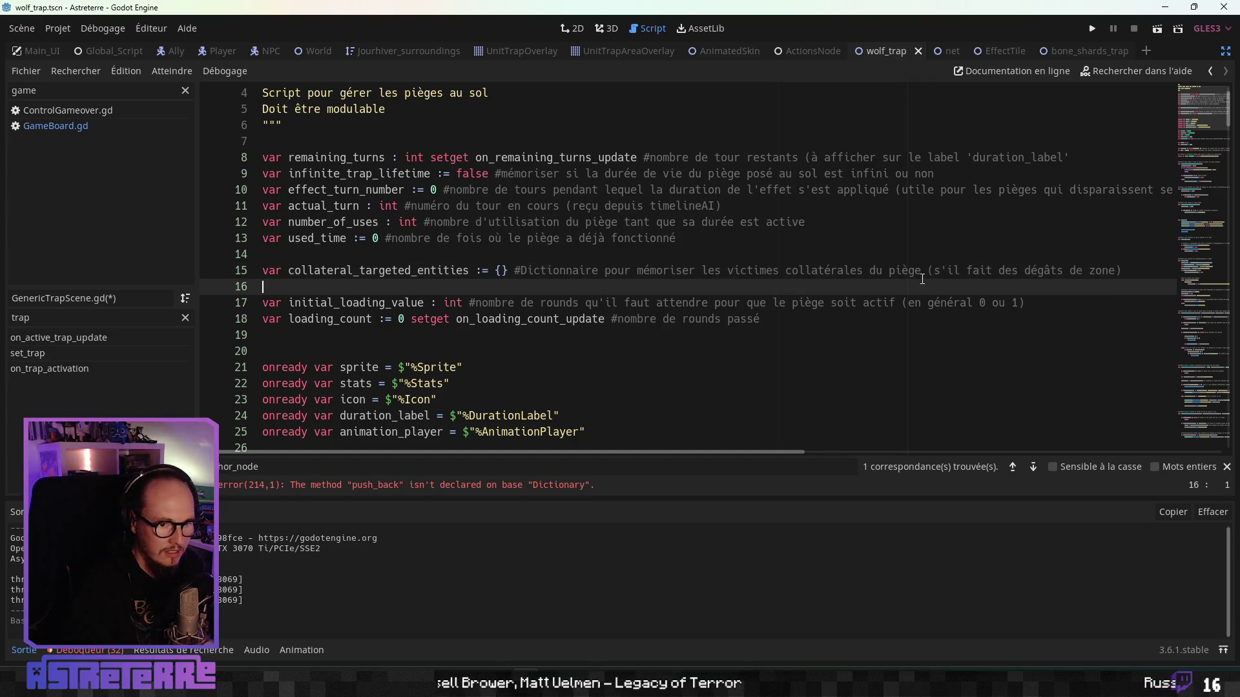
Step: Extend the line 15 comment so it mentions the damage taken ('dégâts subits')
left_click(1132, 272)
type("les déga^ts")
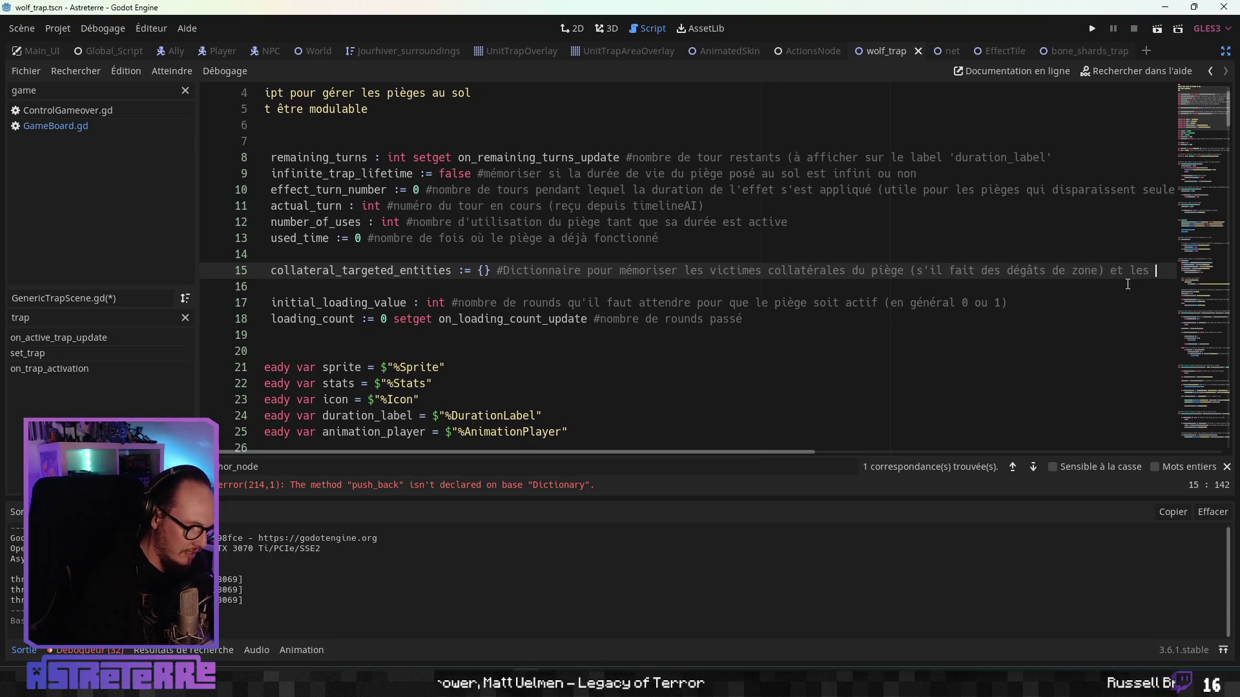
key("BackSpace")
key("BackSpace")
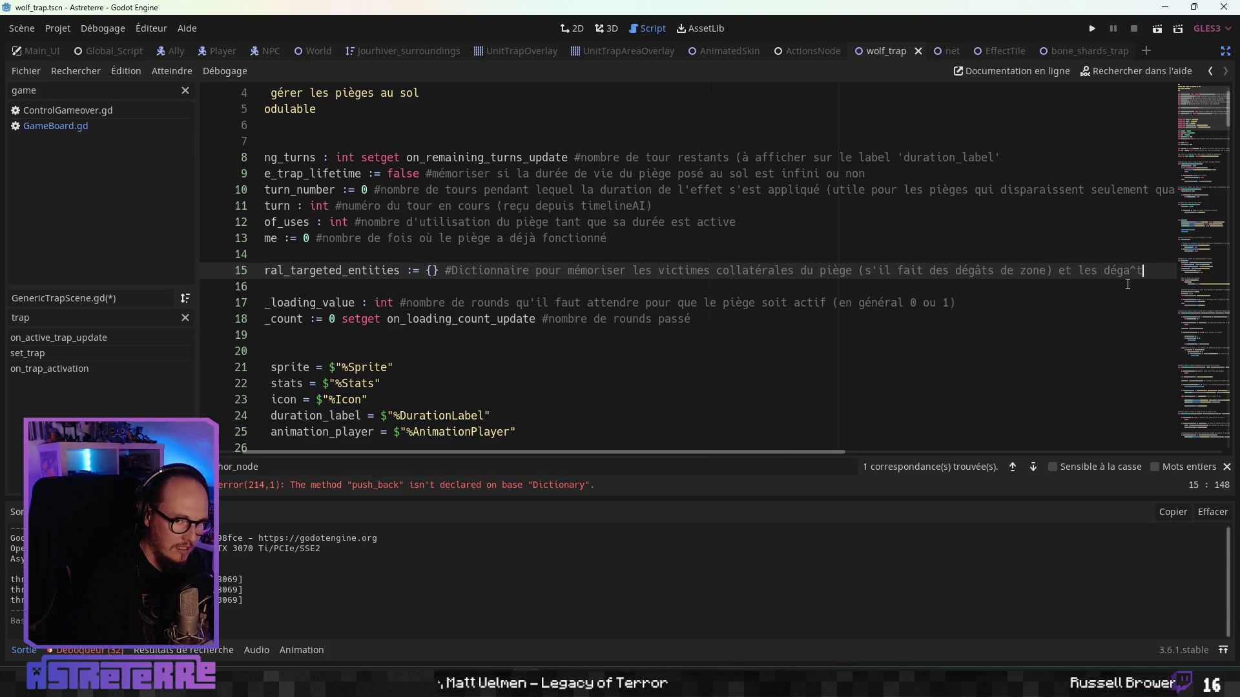
type("ats ")
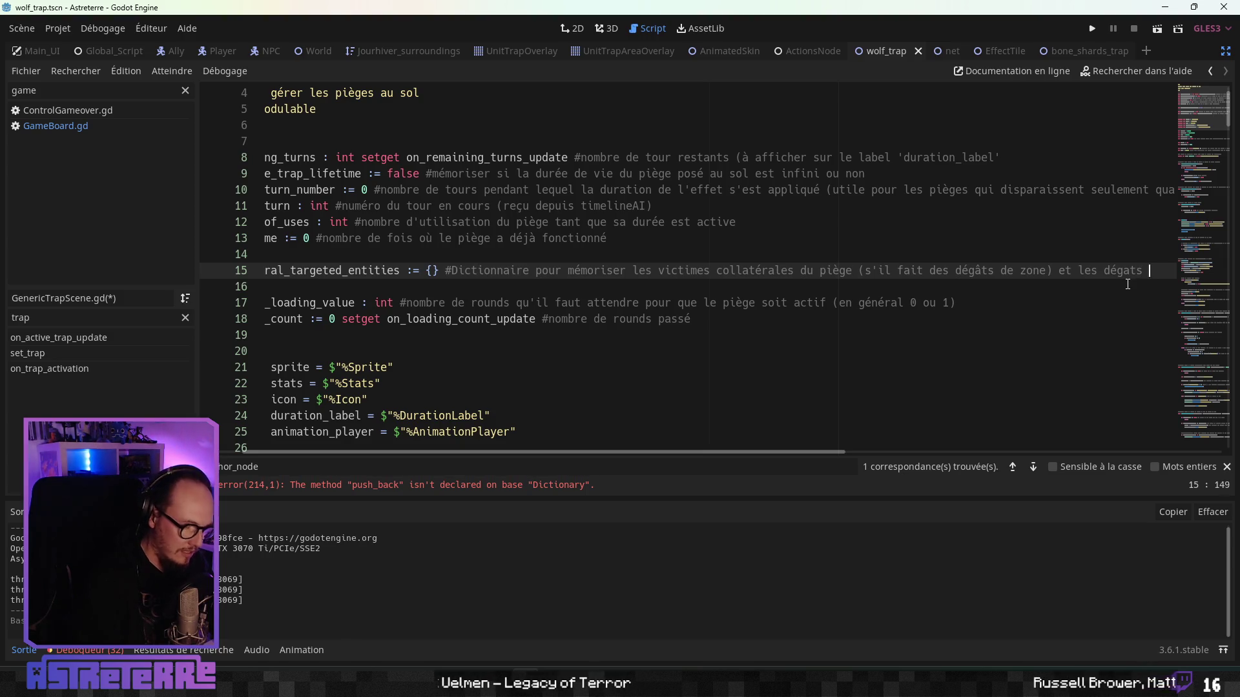
type("subits")
left_click(936, 367)
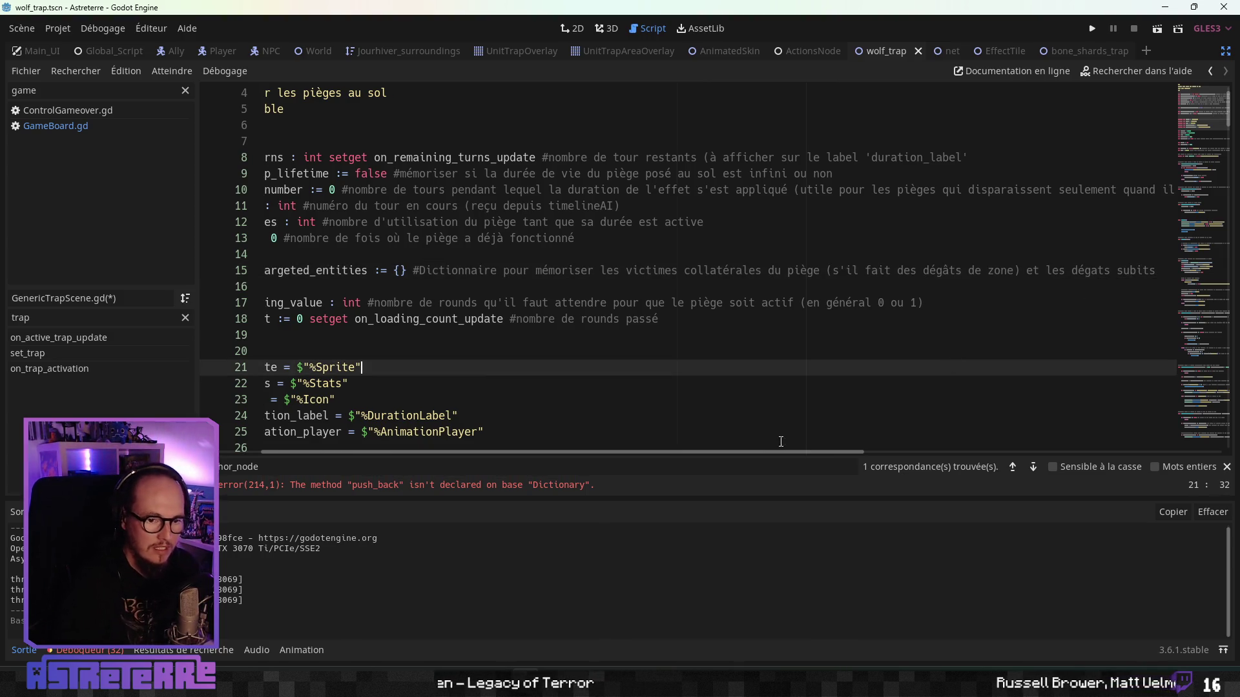
Step: Change line 214's .push_back(temp_target_node) to collateral_targeted_entities[temp_target_node] = 0
left_click_drag(590, 451, 406, 463)
left_click(432, 483)
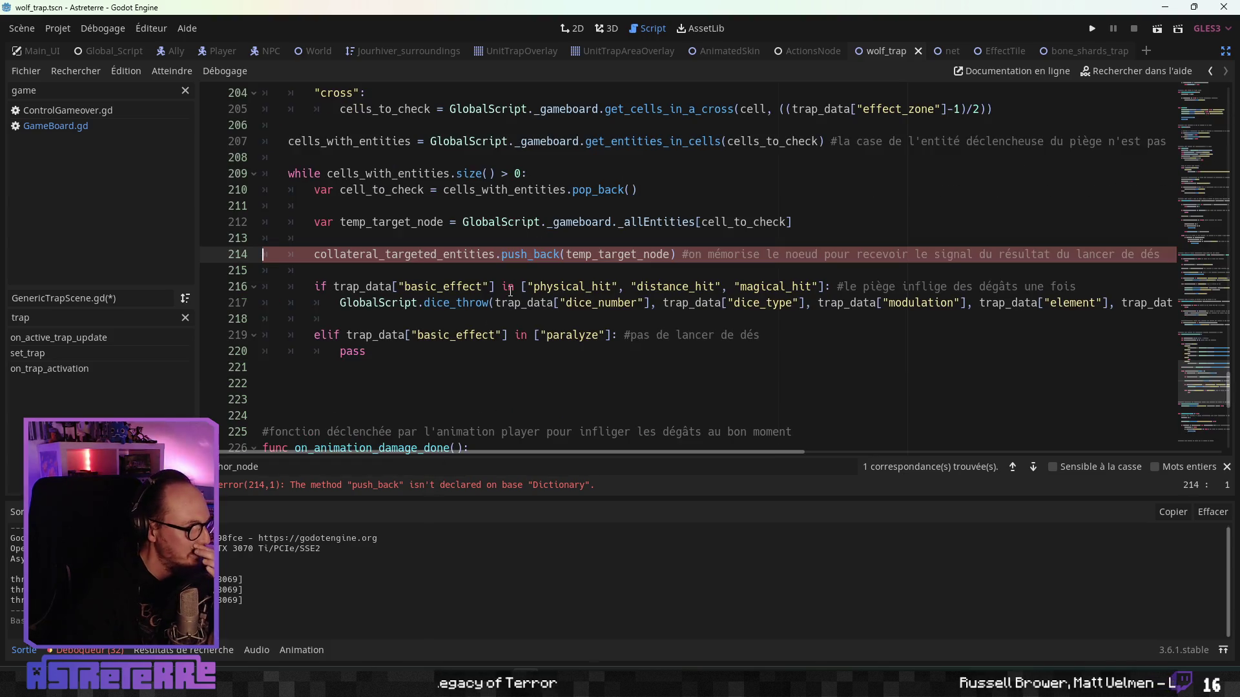
left_click(510, 291)
left_click(498, 253)
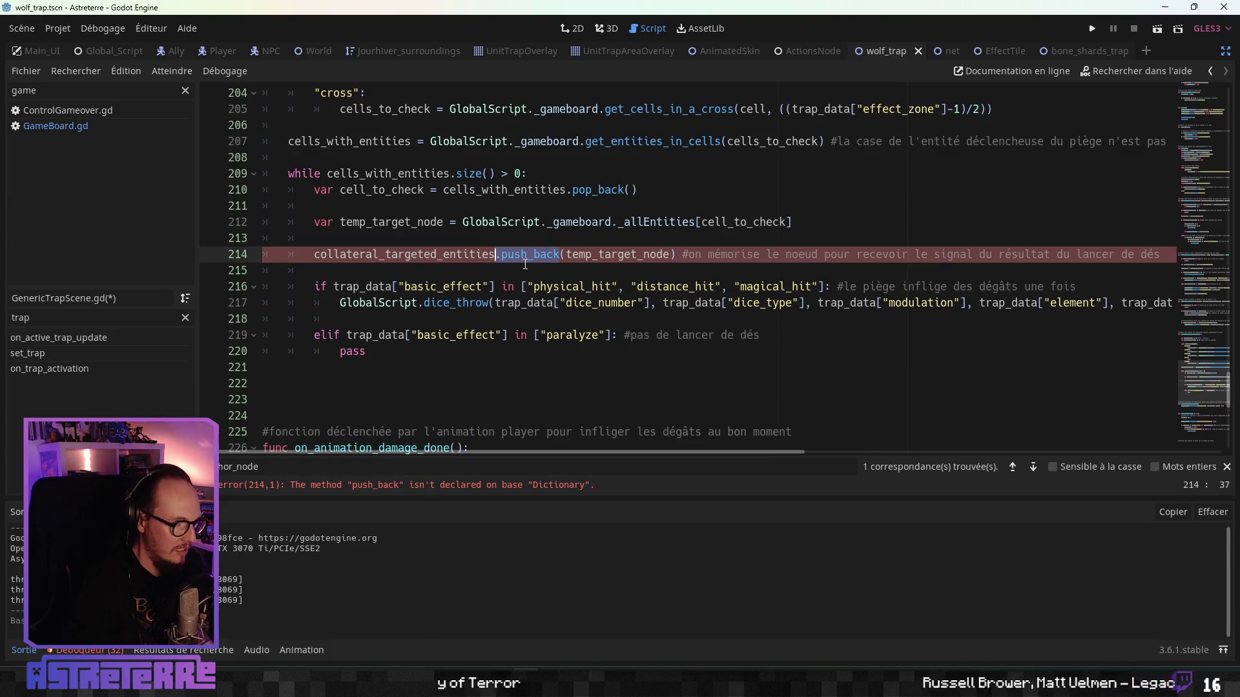
key("Delete")
key("Delete")
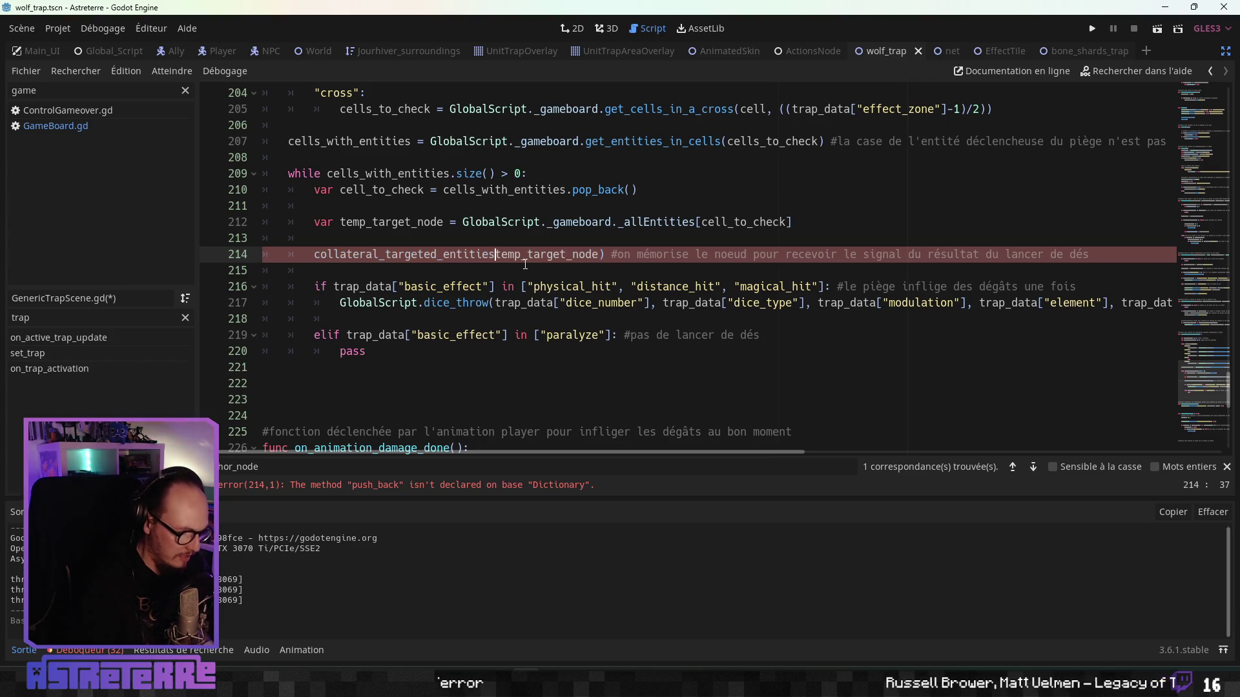
type("[")
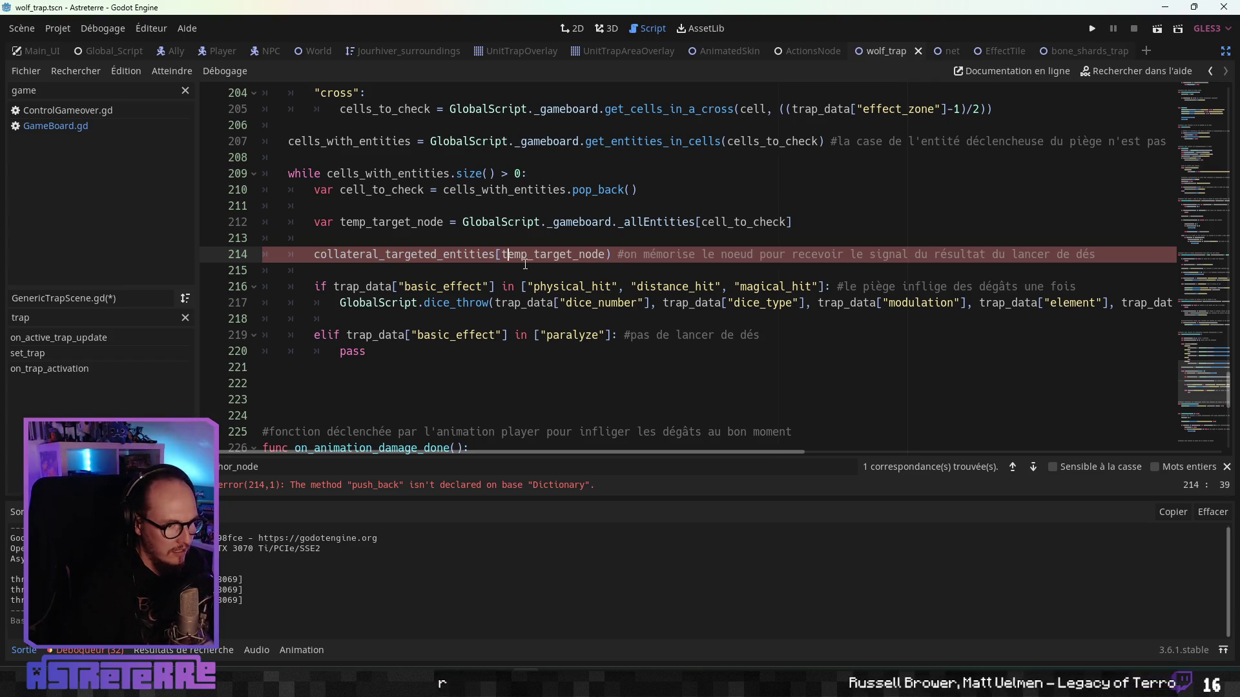
key("Right")
key("Right")
key("Right")
key("Delete")
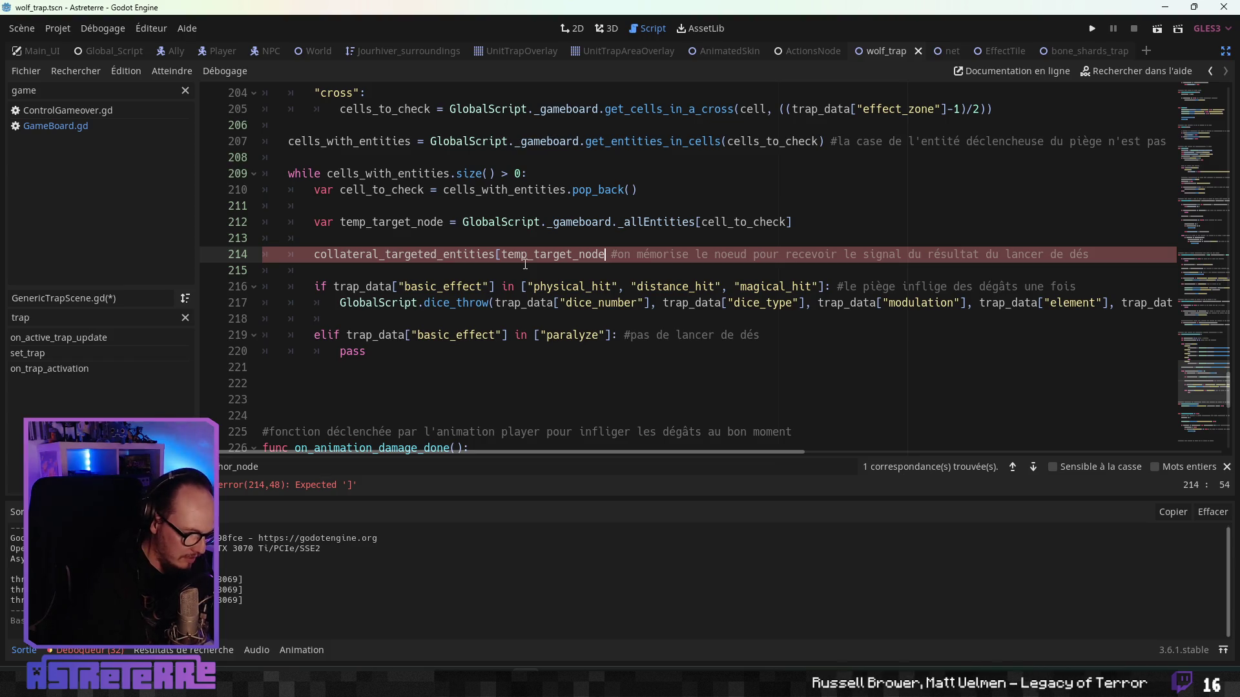
type("] =")
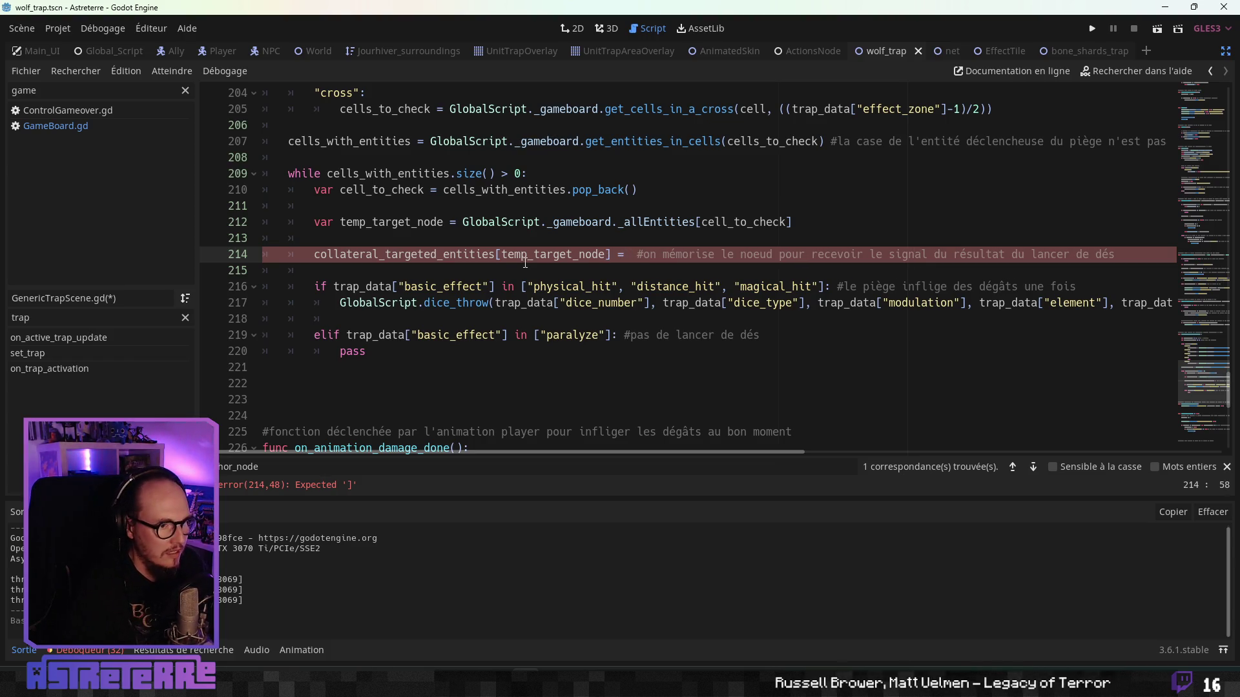
scroll(661, 322, "up", 2)
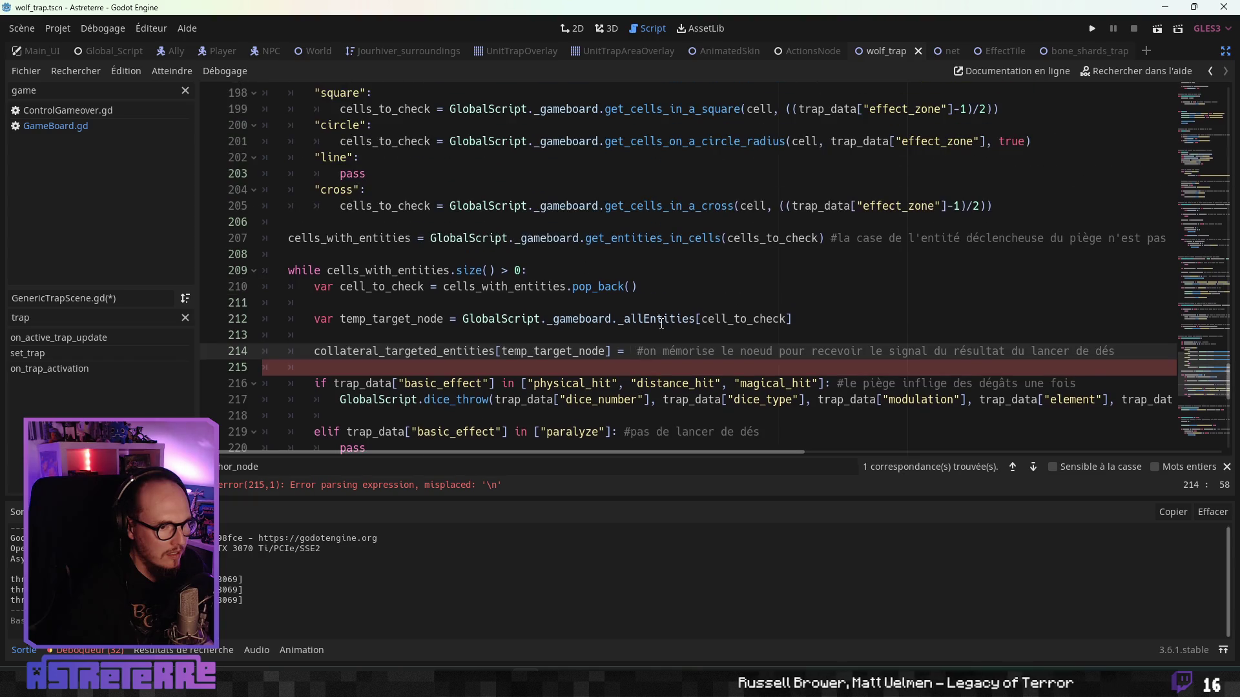
type("0")
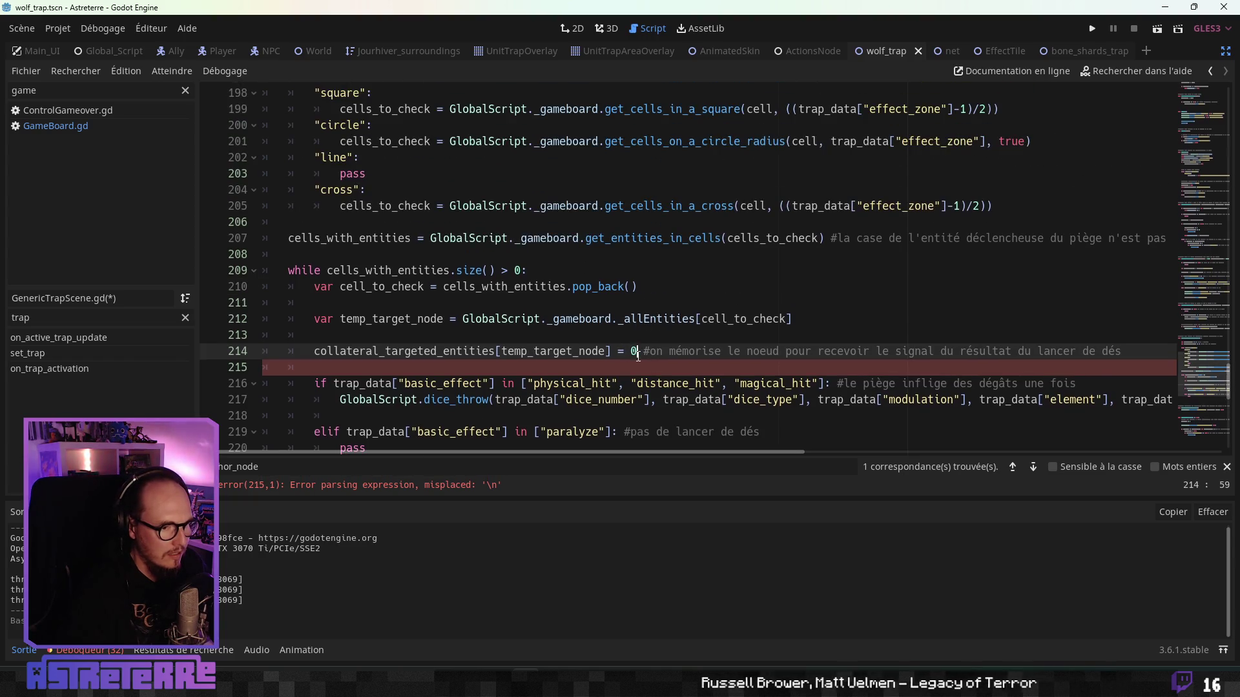
left_click(638, 379)
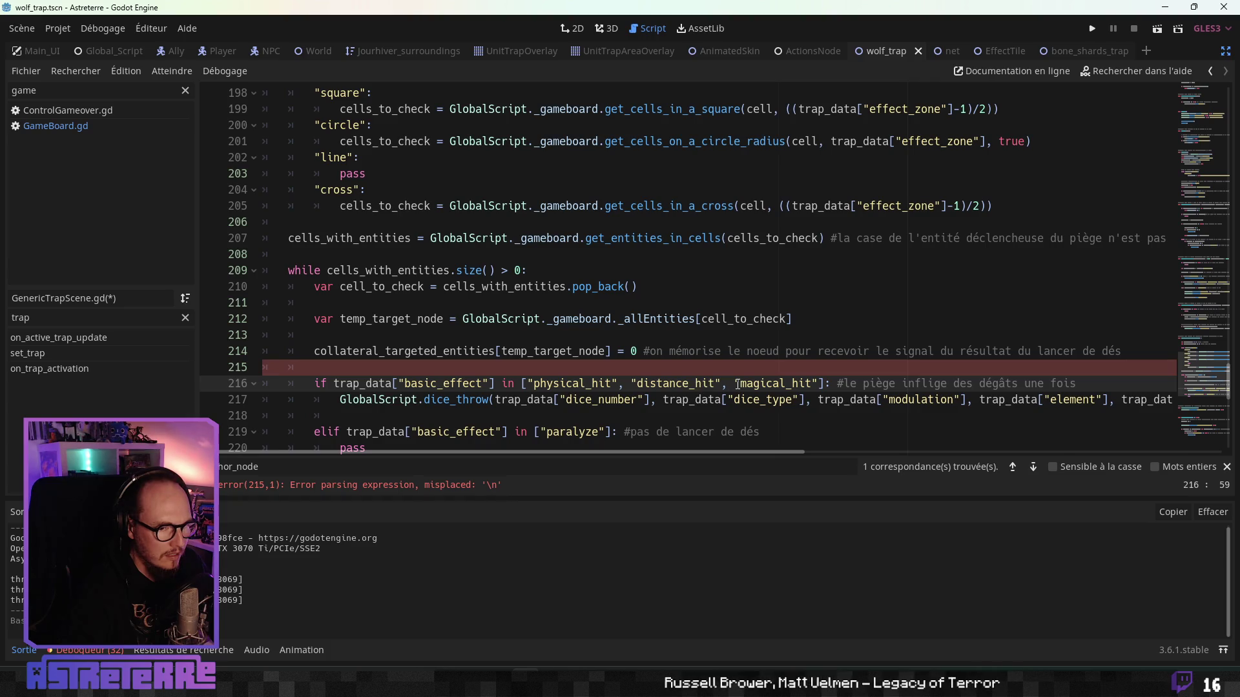
Step: Append 'avec des dégâts temporaires' to the line 214 comment
left_click(1122, 352)
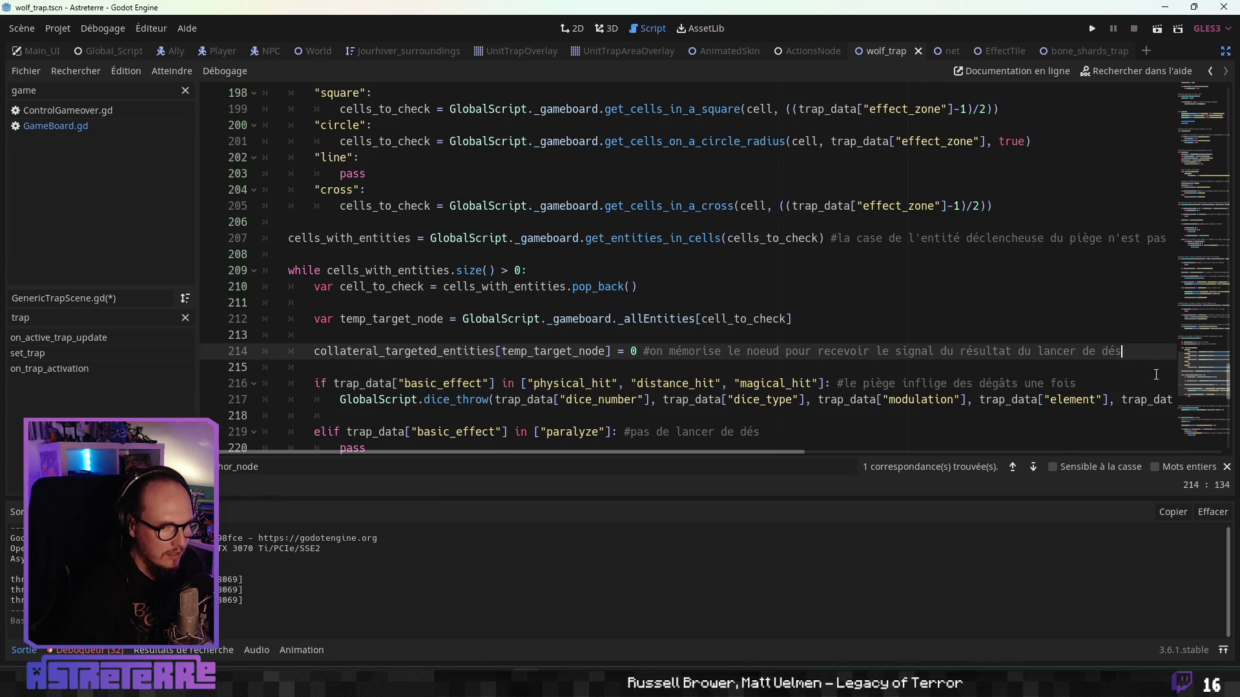
type("avec des dégâts tempor")
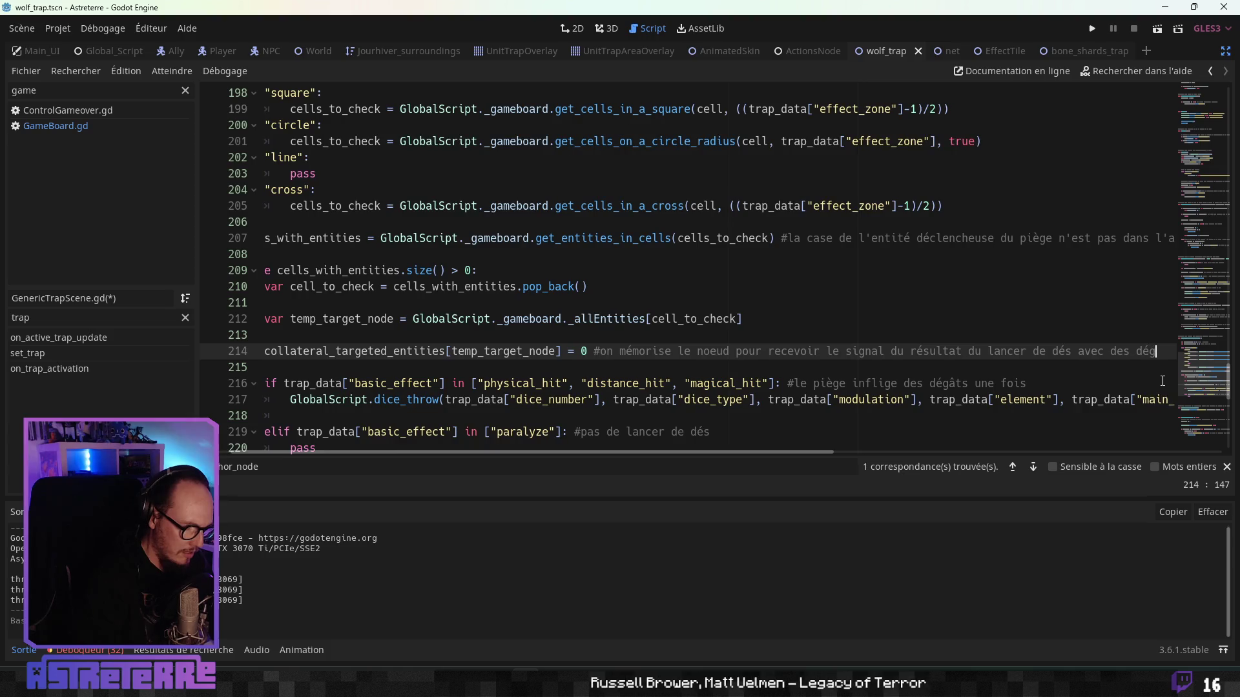
type("aires )")
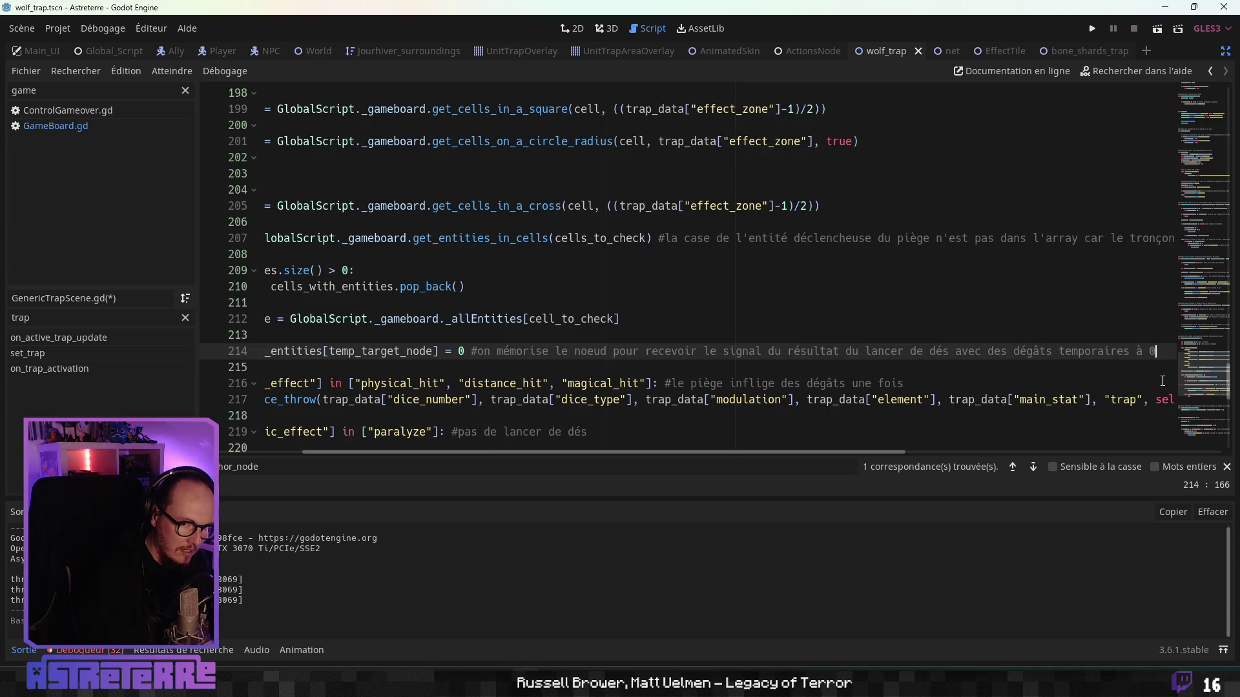
key("Down")
left_click_drag(533, 452, 403, 452)
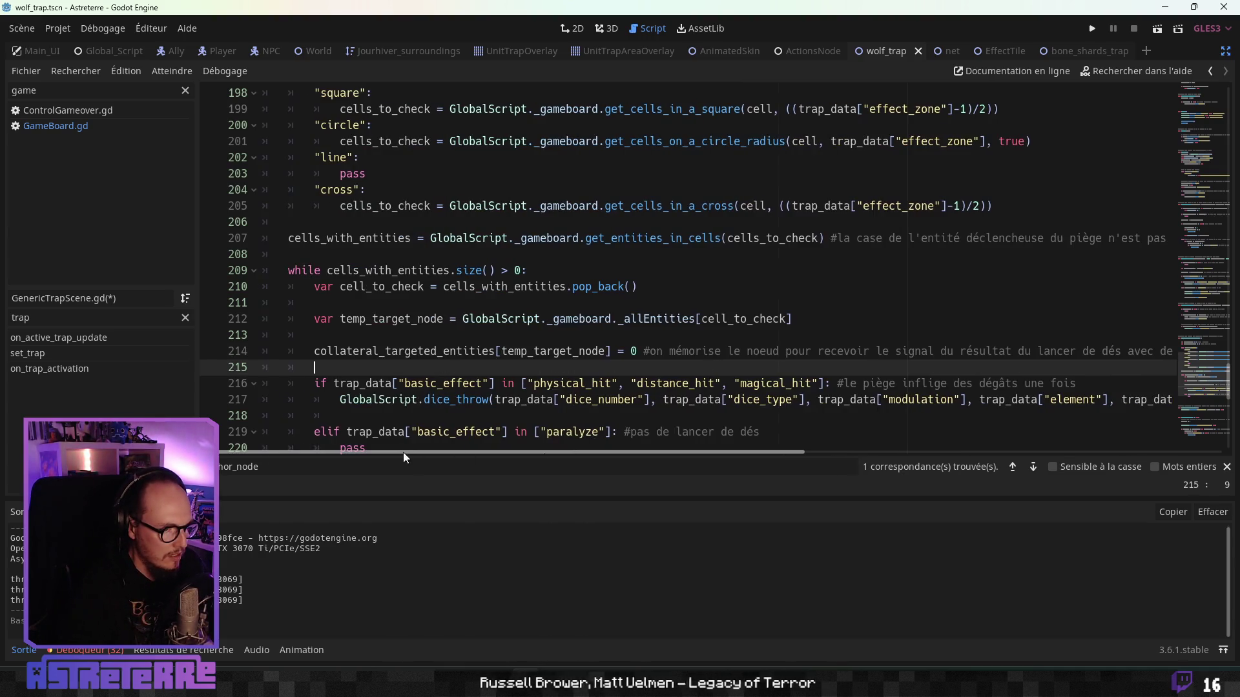
left_click(480, 415)
scroll(480, 414, "up", 5)
scroll(480, 414, "up", 5)
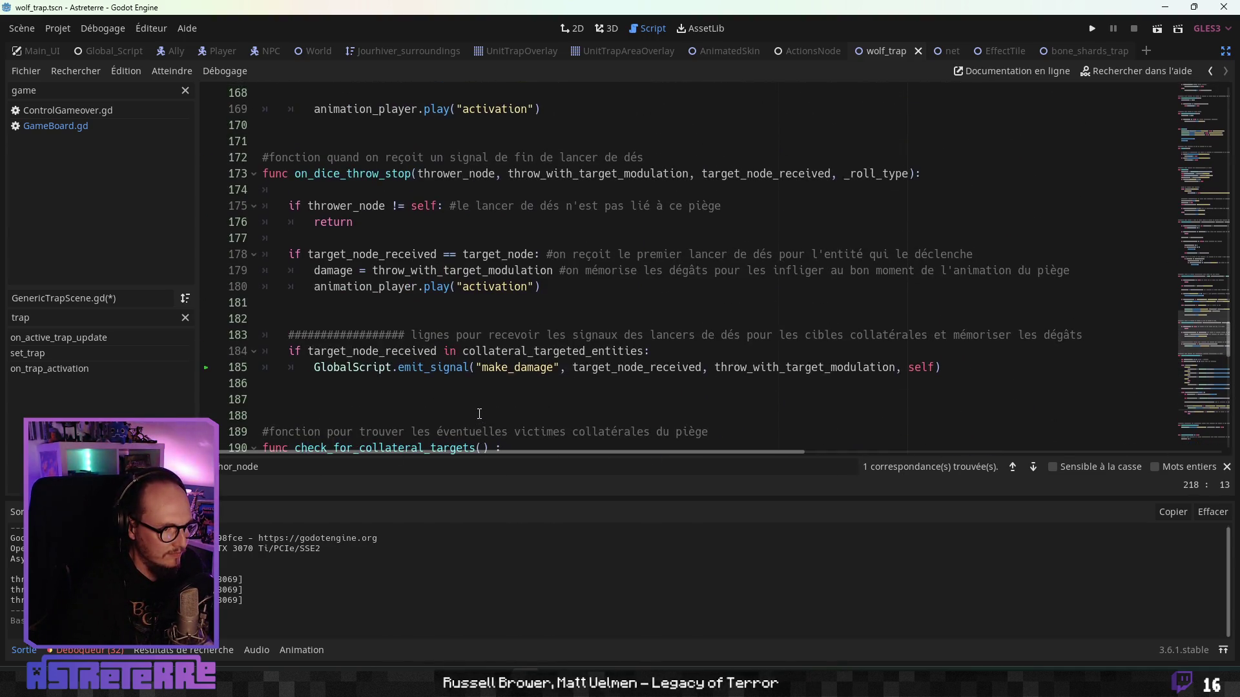
Step: Make the line 184 condition test collateral_targeted_entities.keys()
left_click(557, 365)
left_click(664, 352)
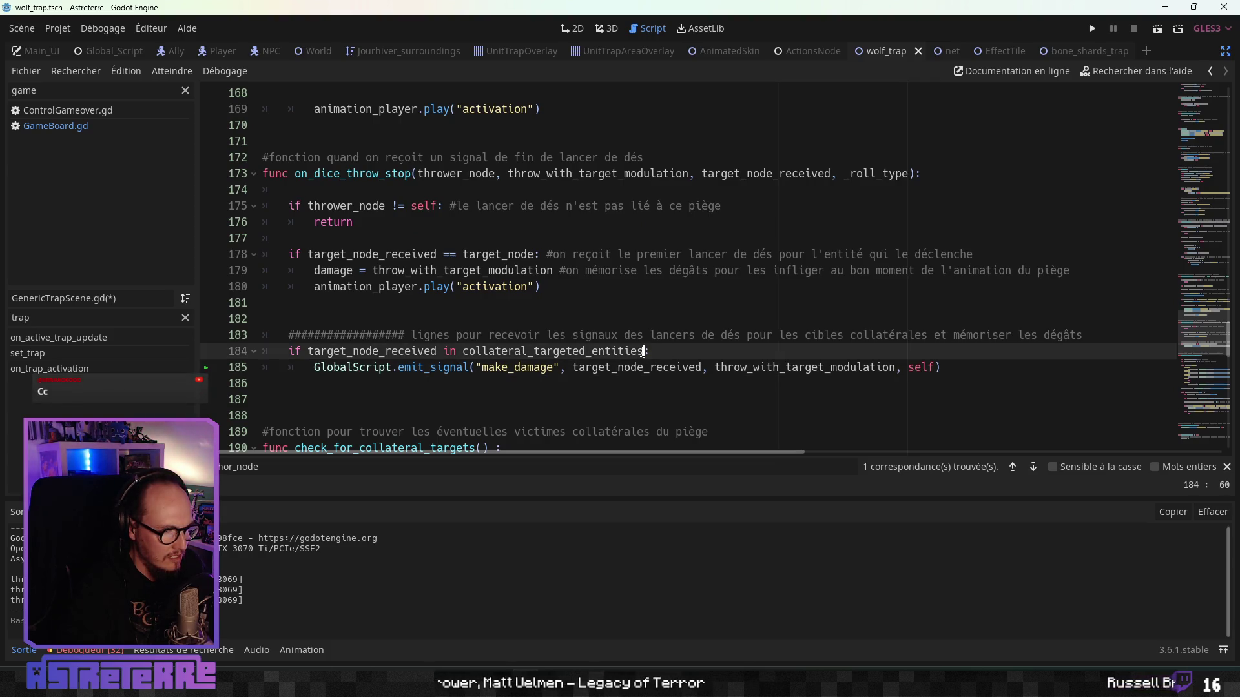
key("Left")
type(".key")
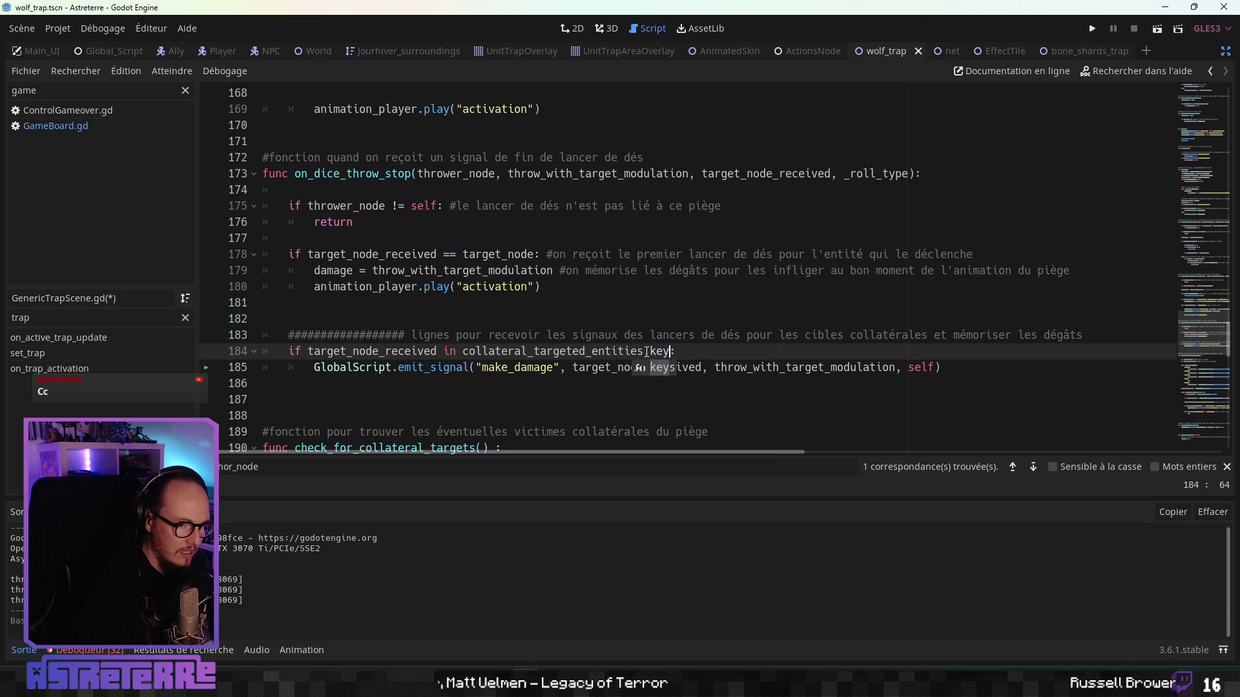
type("s")
key("Tab")
key("BackSpace")
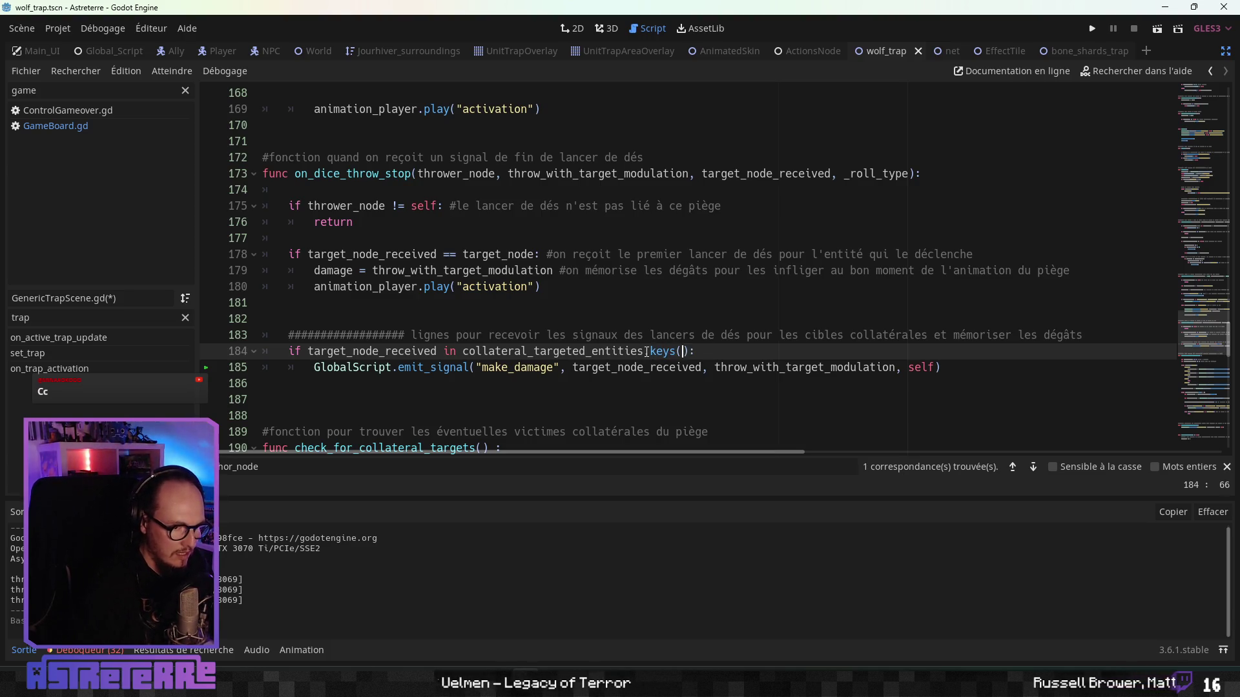
type("(")
key("Up")
Step: Replace line 185's emit_signal with collateral_targeted_entities[target_node_received] =
left_click(523, 405)
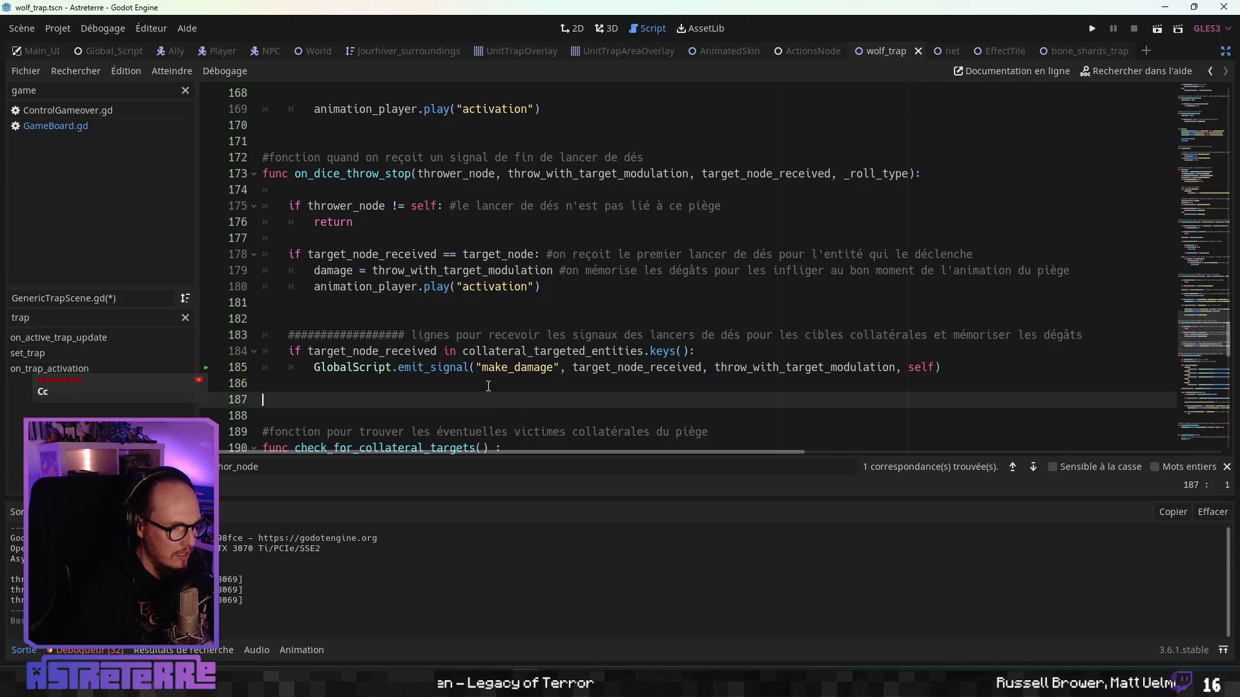
left_click(445, 369)
left_click_drag(946, 367, 315, 367)
type("coll")
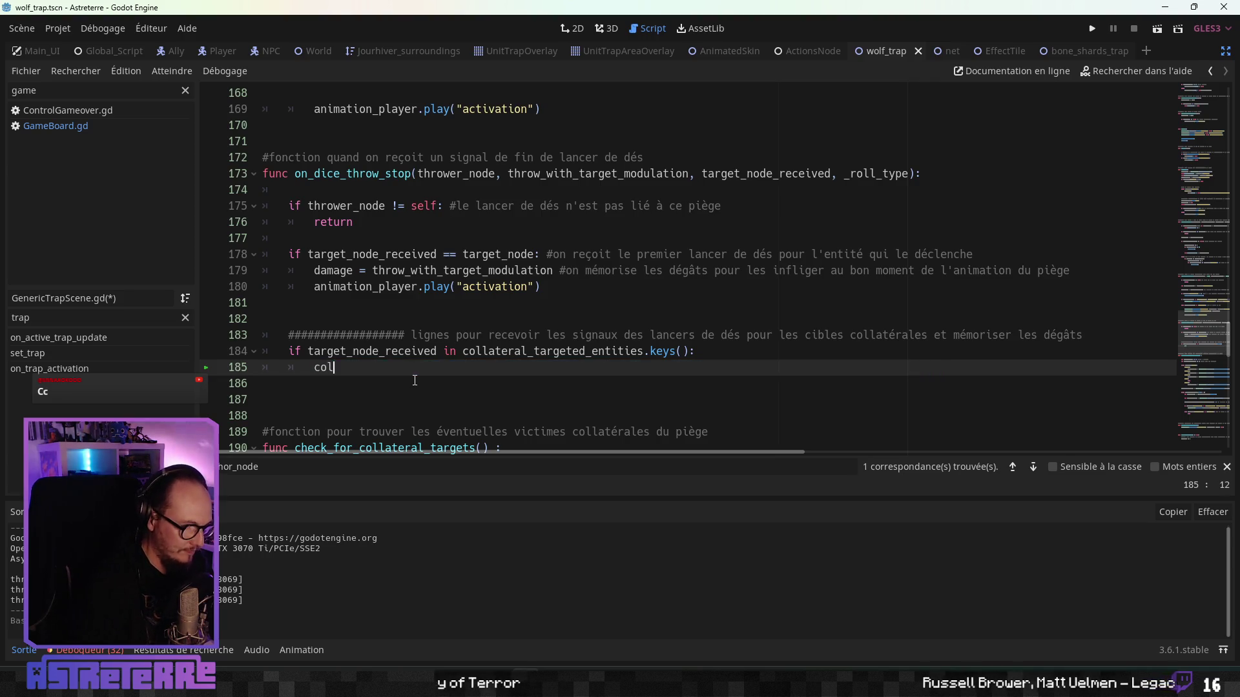
key("Return")
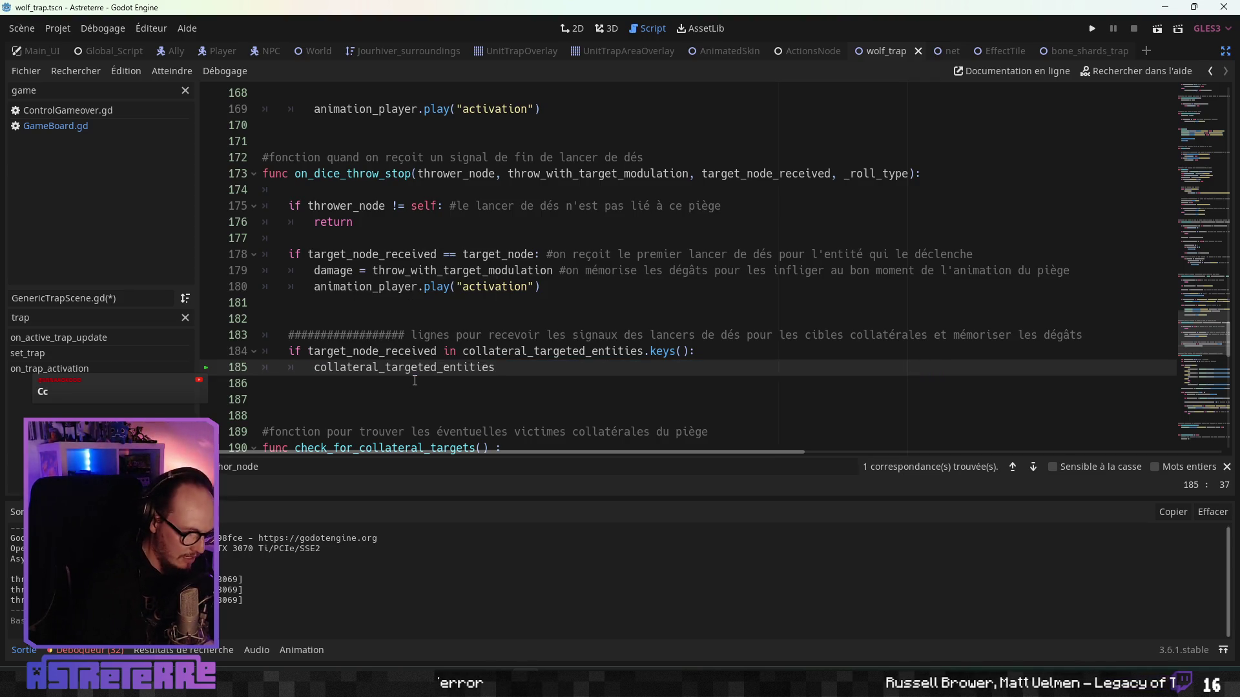
type("[]")
double_click(372, 352)
key("ctrl+c")
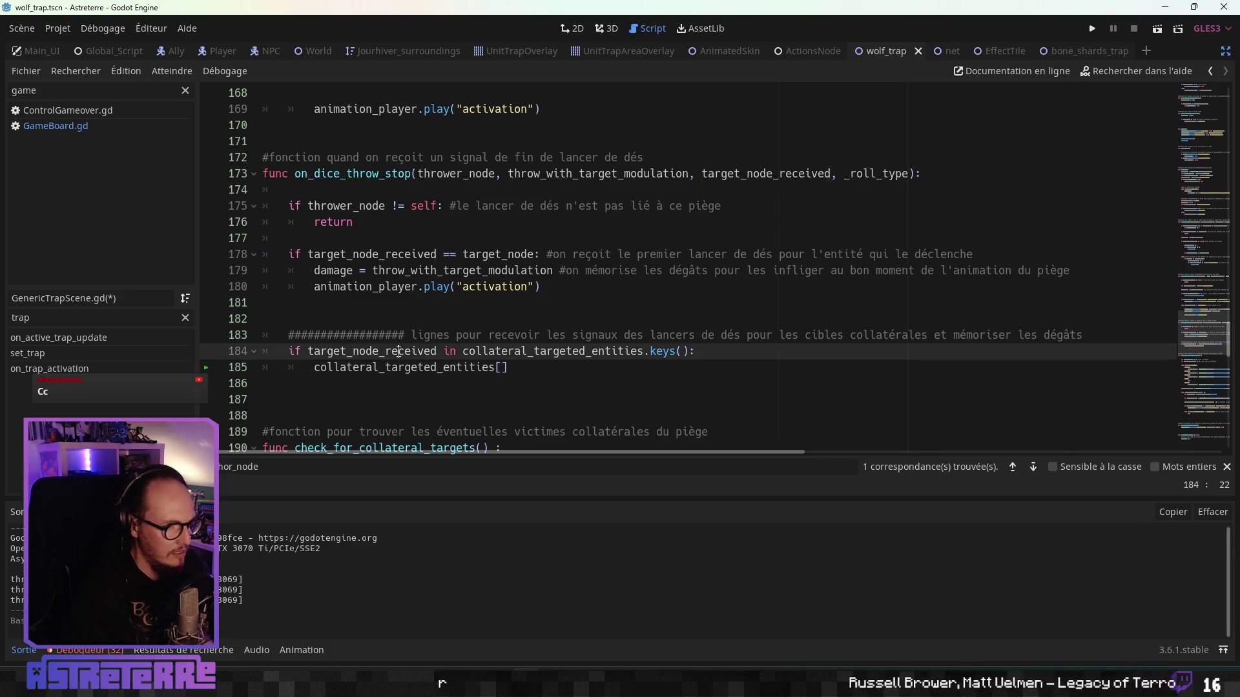
left_click(503, 366)
key("ctrl+v")
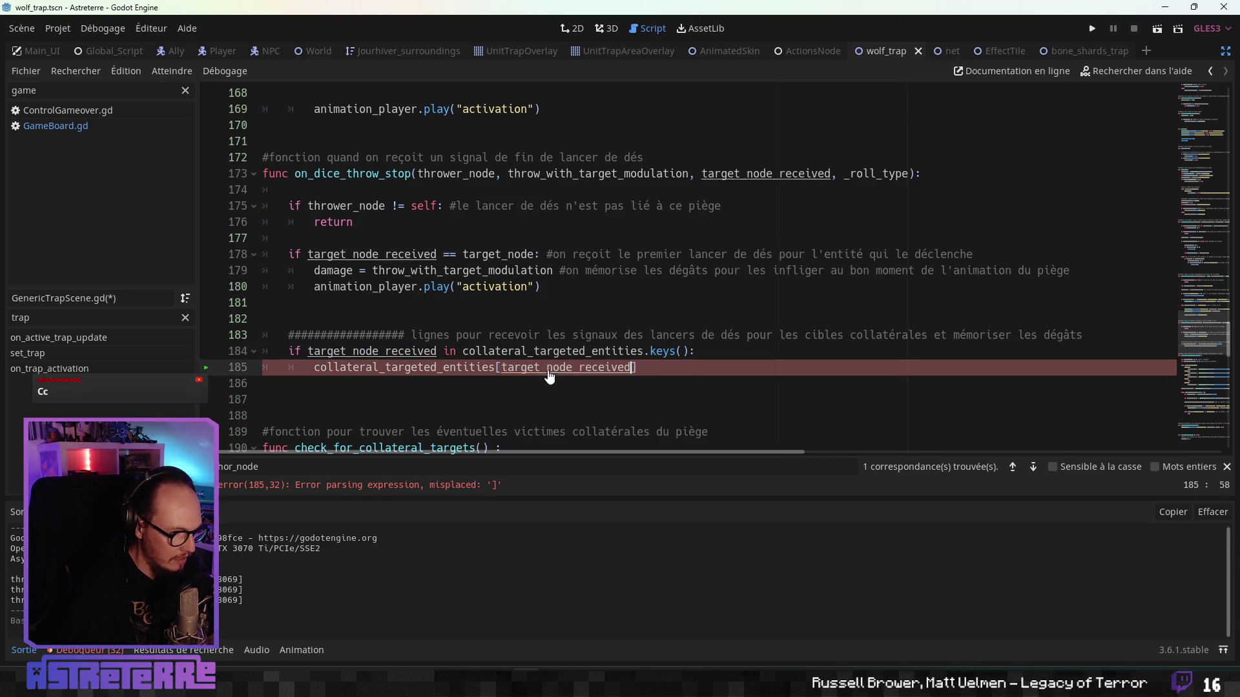
left_click(684, 367)
type("=")
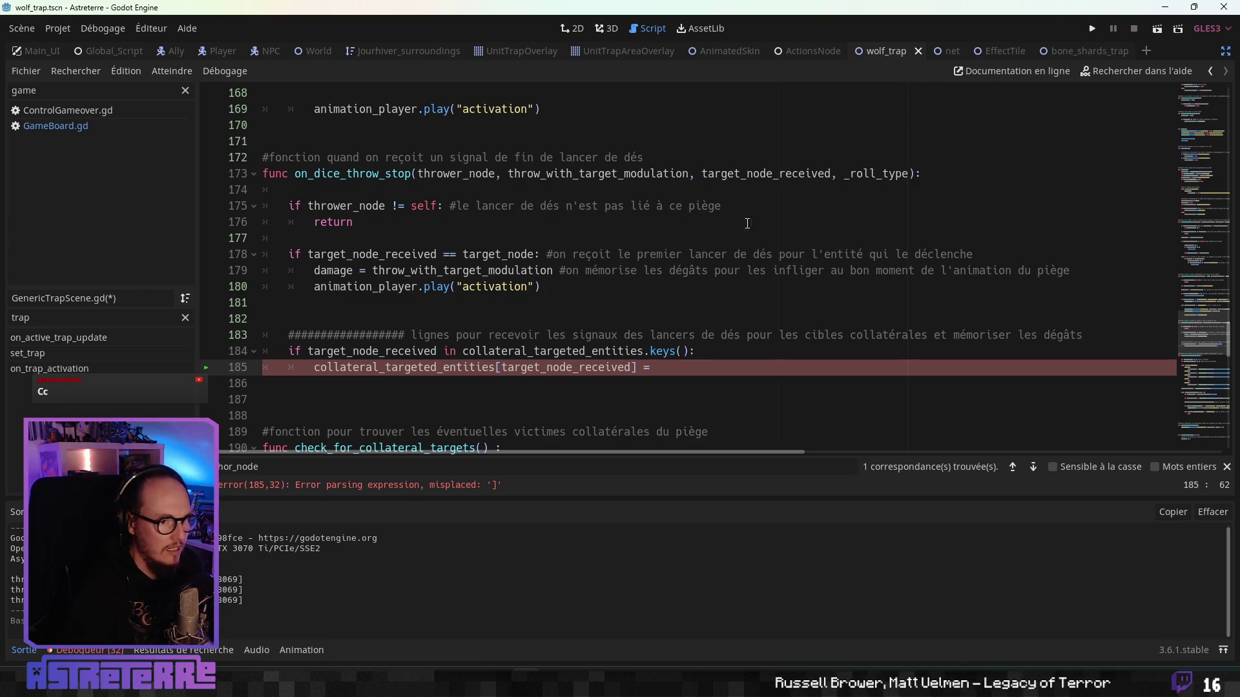
Step: Assign throw_with_target_modulation as the stored value on line 185
double_click(614, 176)
key("ctrl+c")
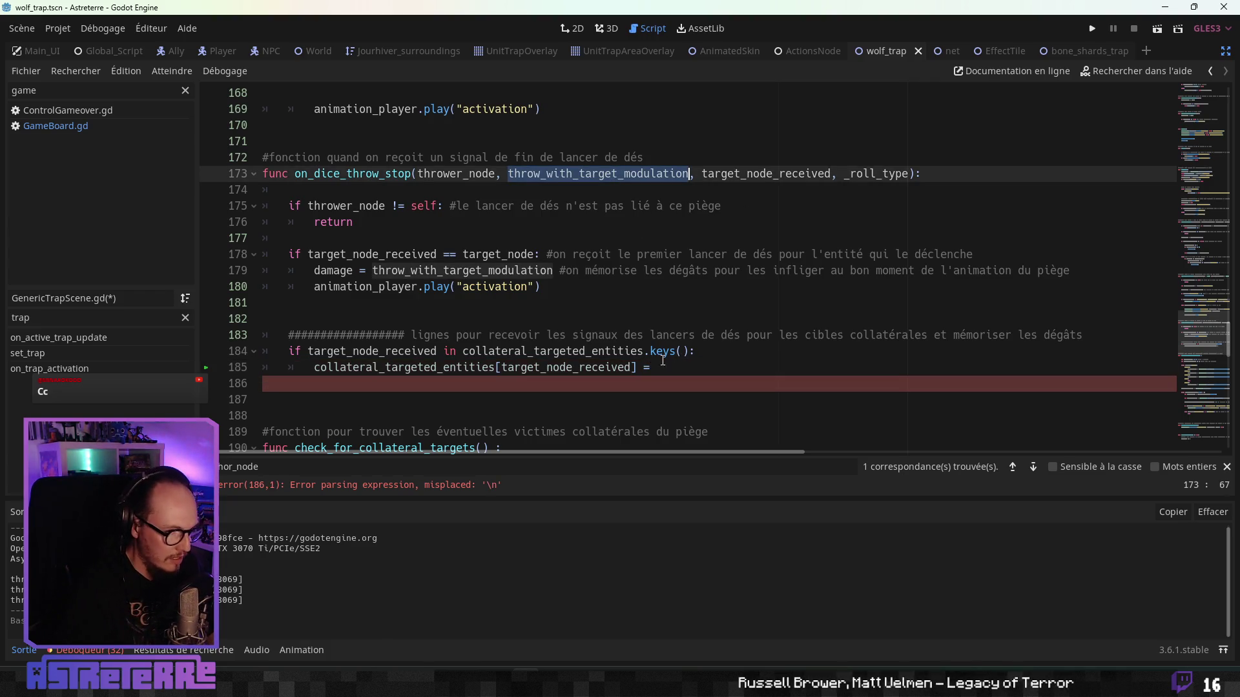
left_click(675, 370)
key("ctrl+v")
left_click(638, 326)
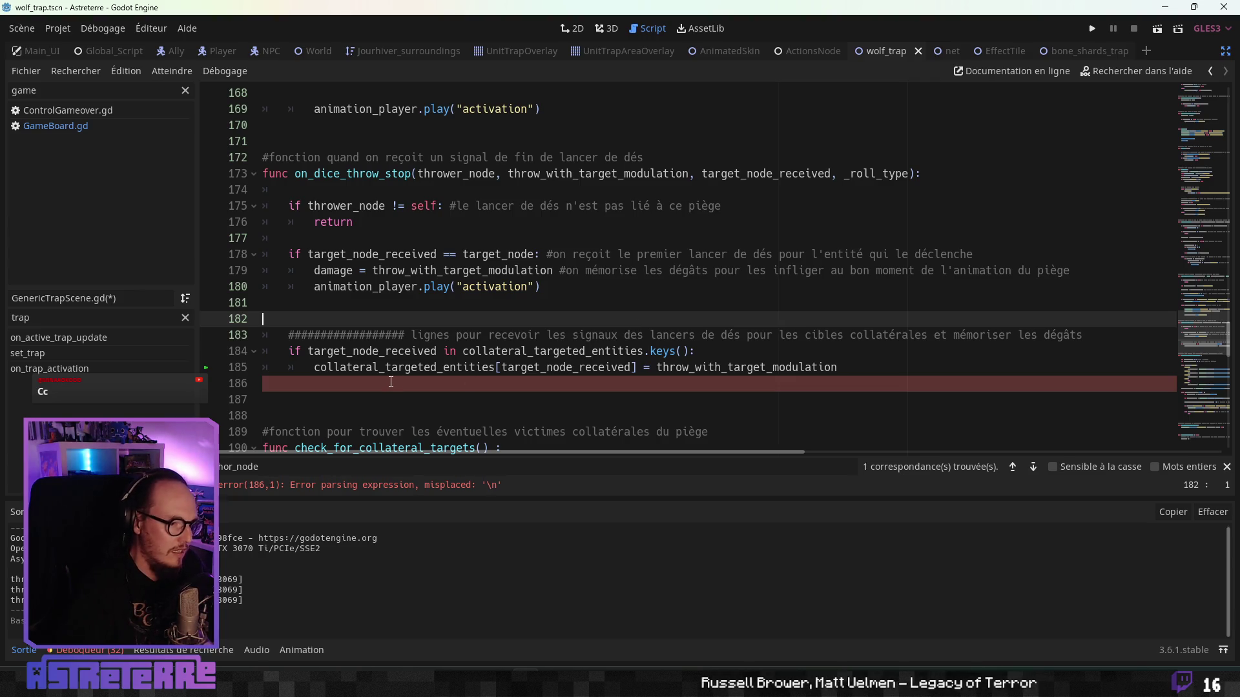
left_click(390, 383)
left_click(421, 352)
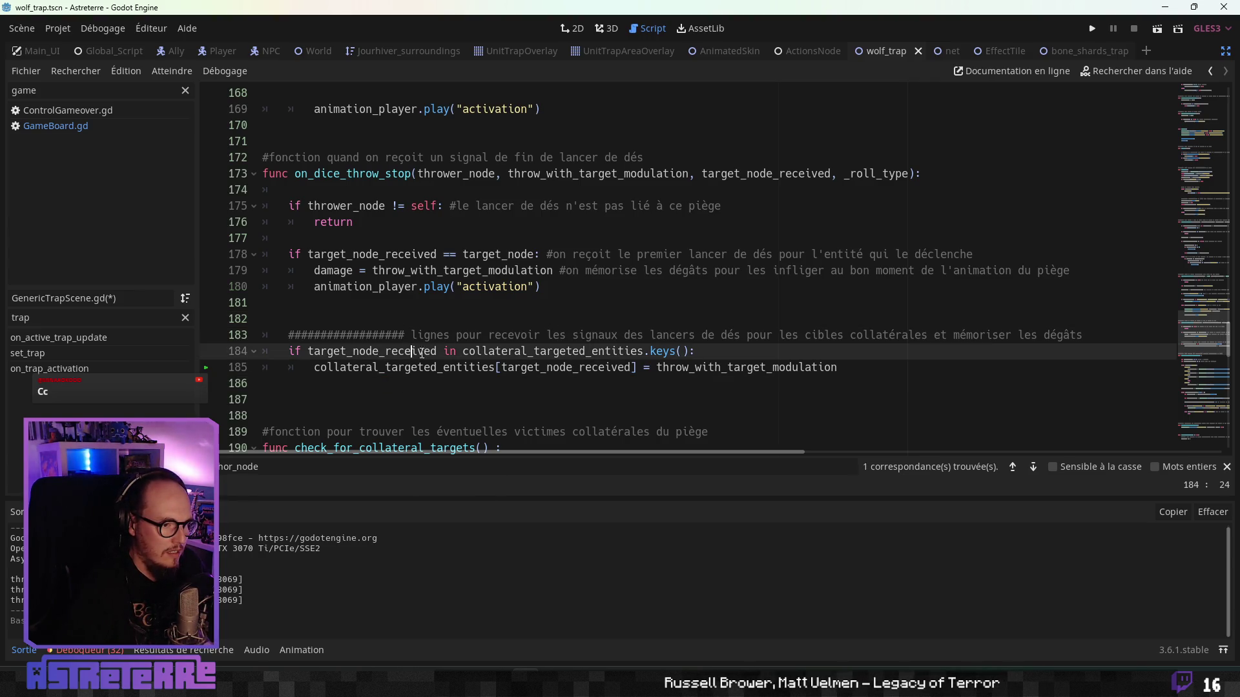
left_click(413, 372)
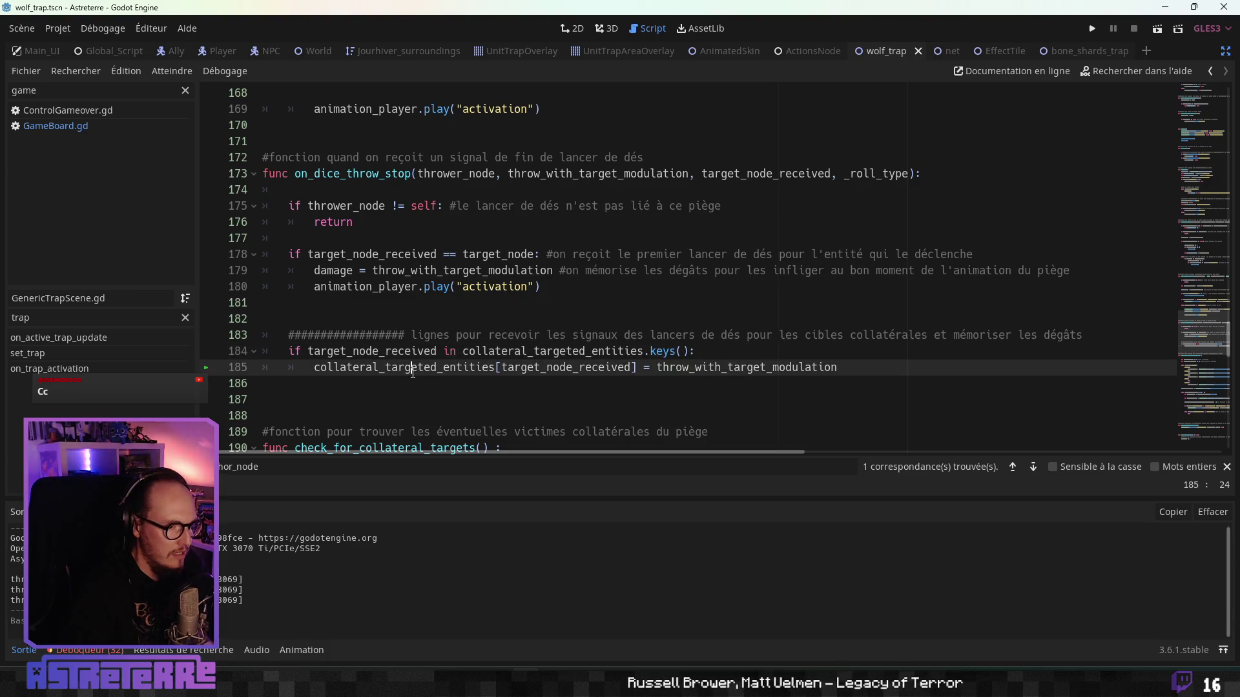
scroll(413, 374, "down", 2)
scroll(413, 373, "down", 10)
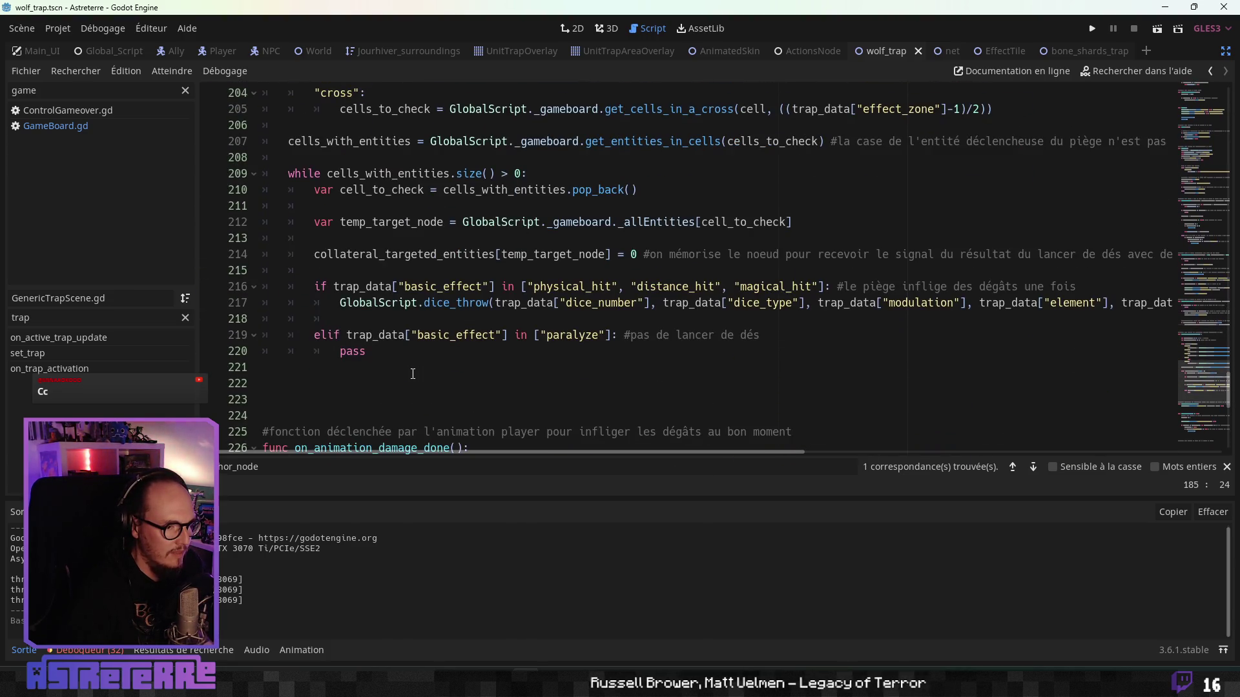
Step: Add 'if collateral_targeted_entities.size() > 0:' at the top of on_animation_damage_done
scroll(412, 373, "down", 4)
left_click(444, 301)
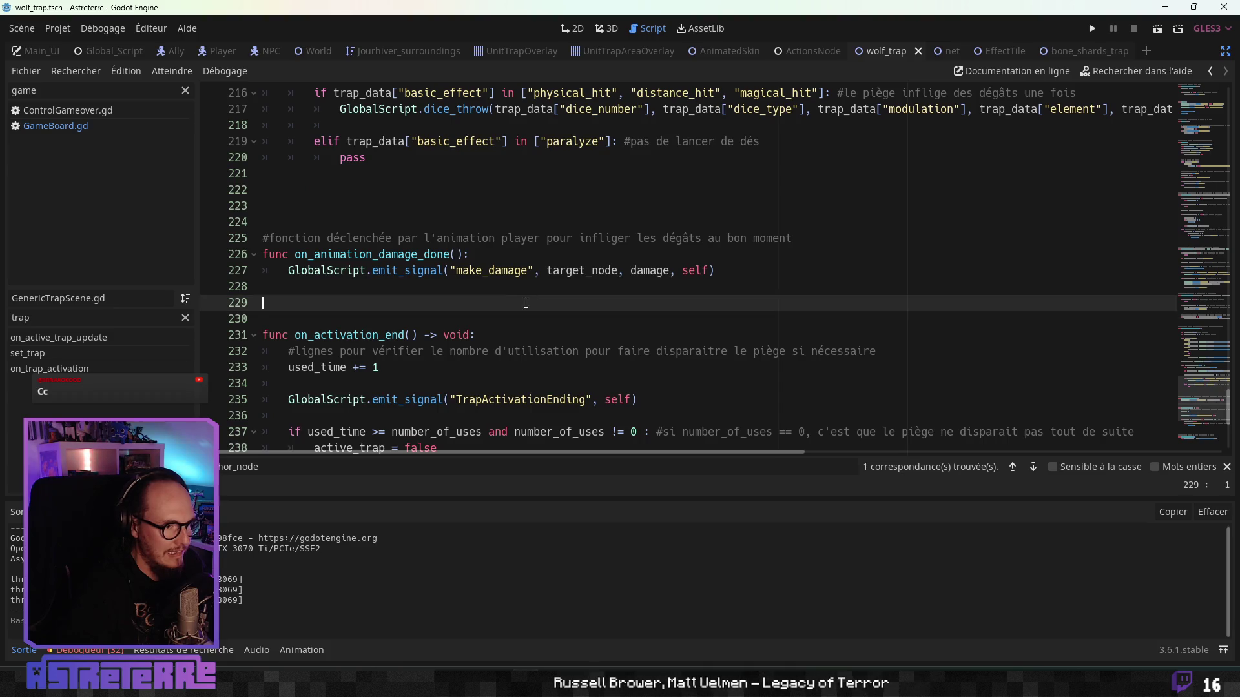
key("Up")
left_click(441, 303)
key("Tab")
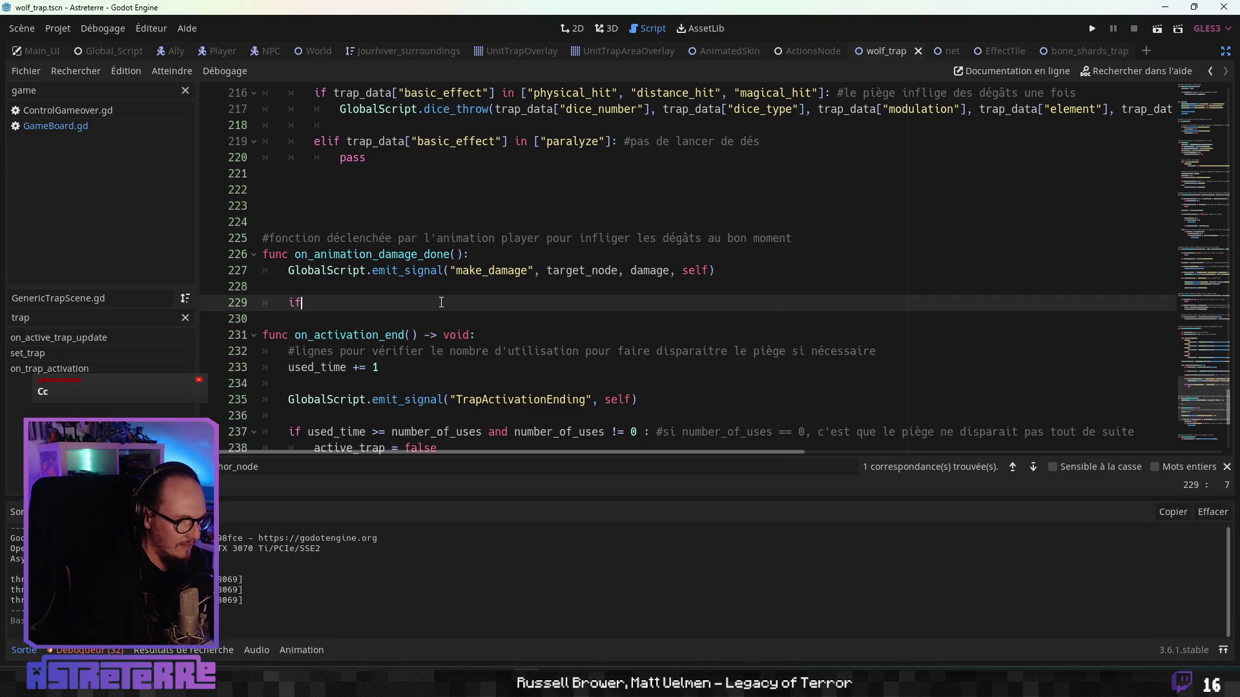
type("col")
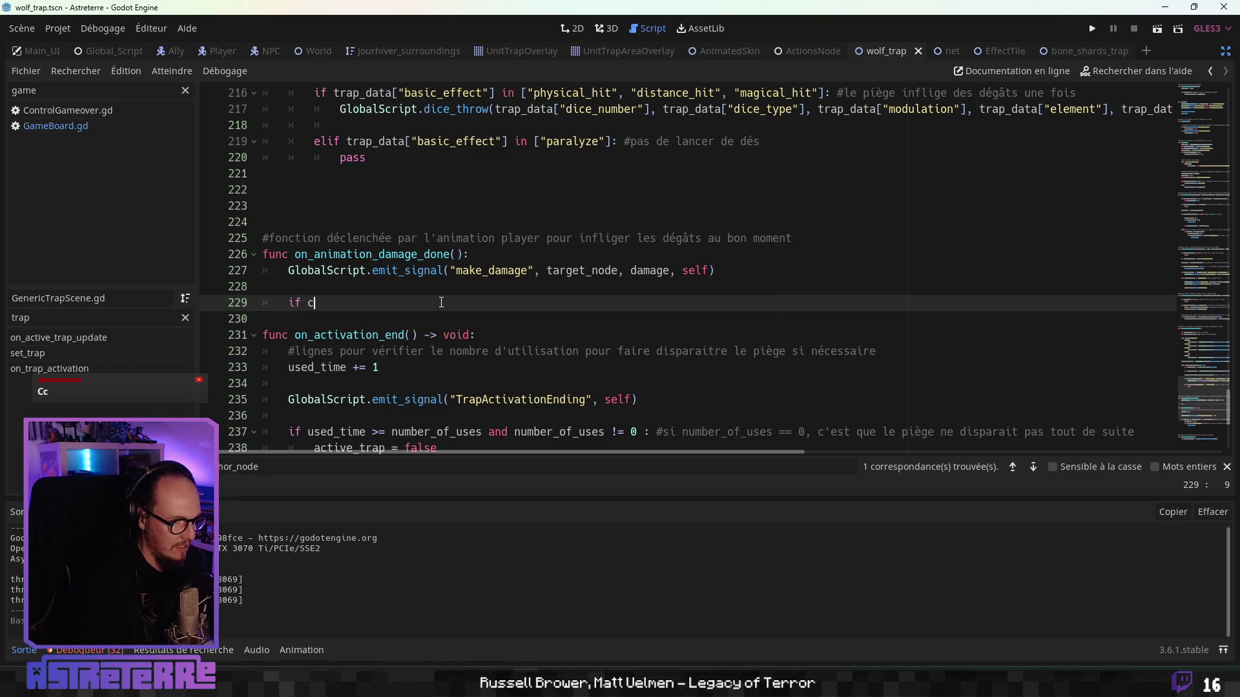
key("Return")
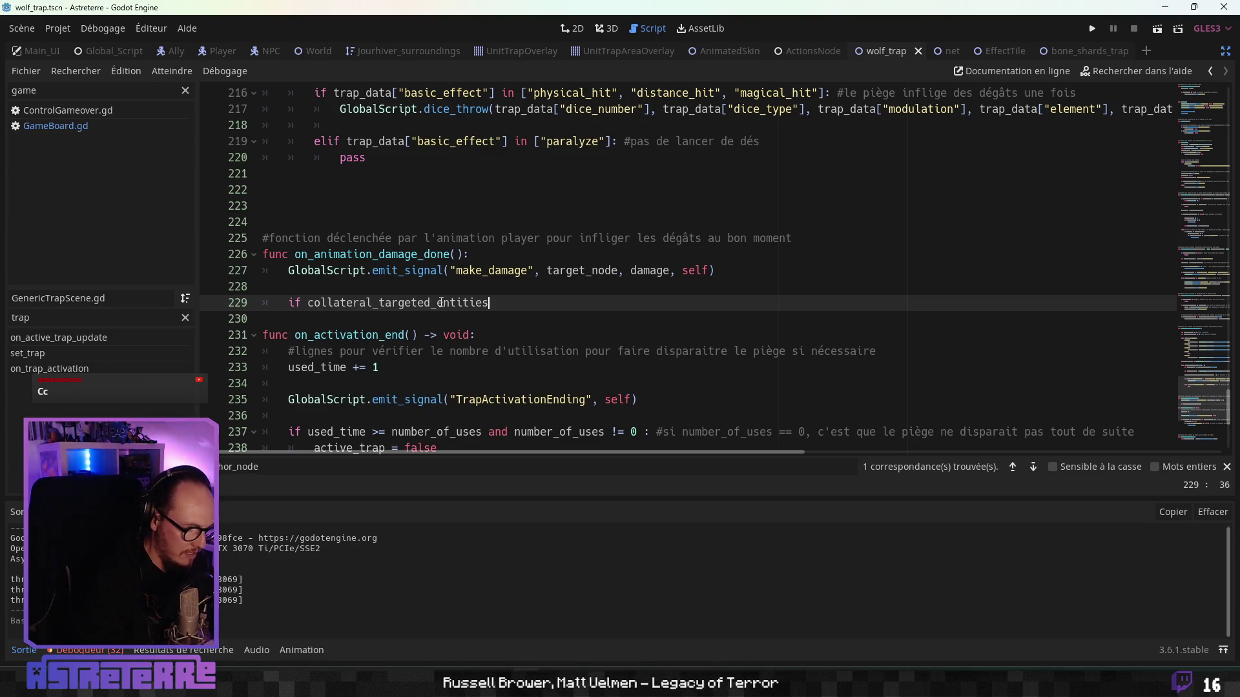
type(".si")
key("Return")
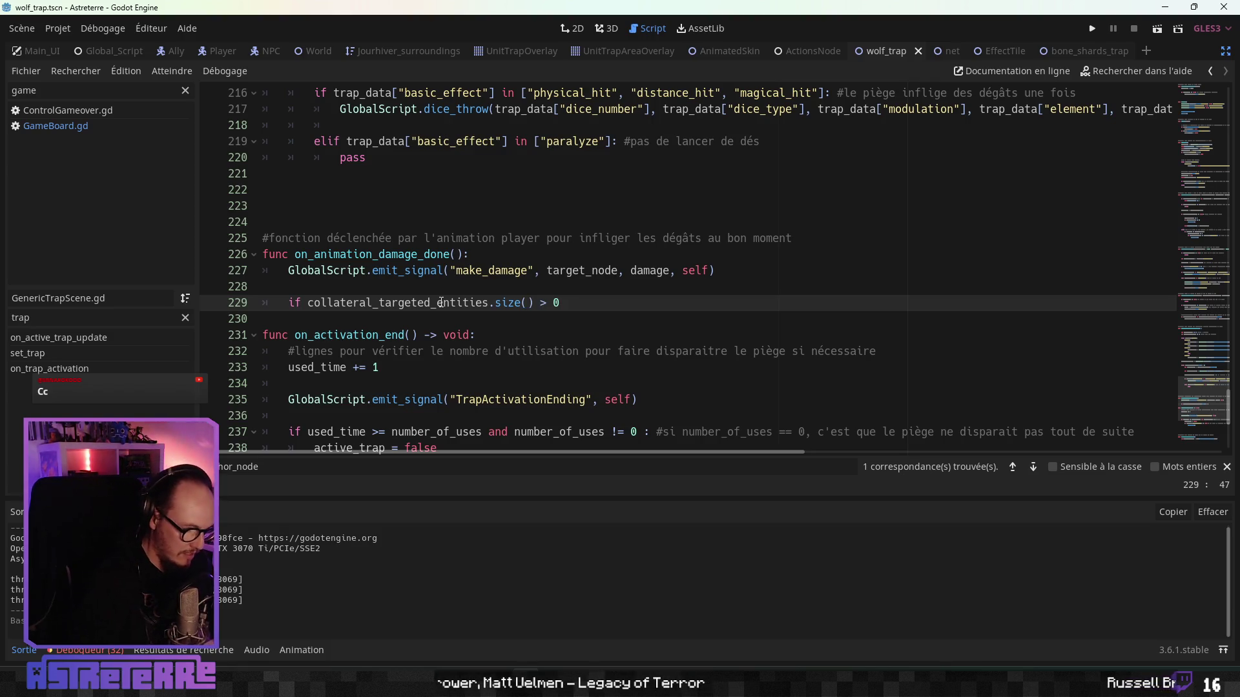
type(":")
key("Return")
Step: Inside the if block, begin declaring var entity_to_check = collateral_targeted_entities
type("var entity")
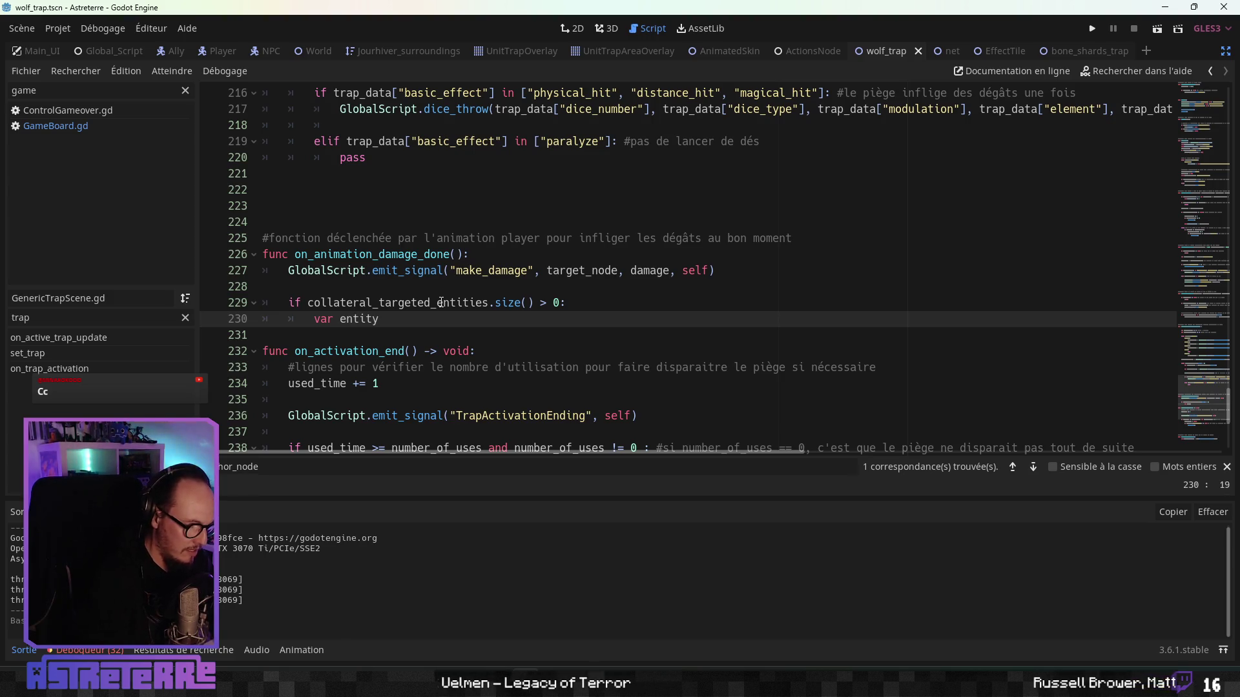
type("_to_check =")
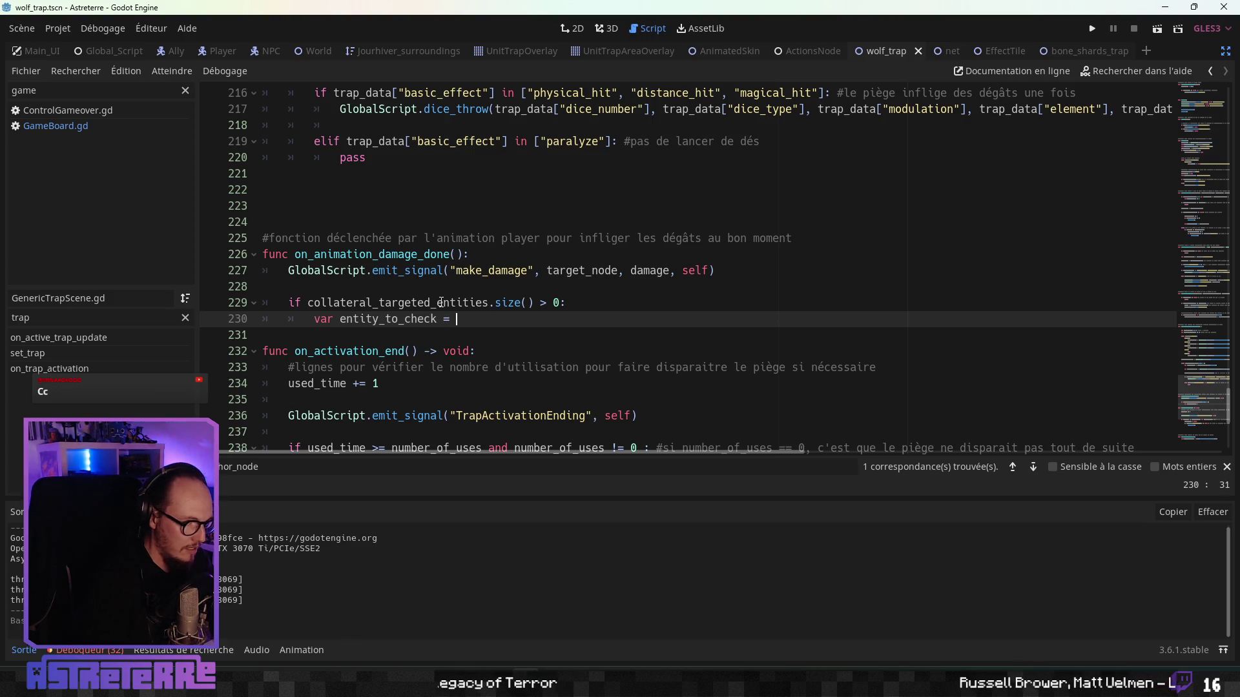
double_click(441, 302)
key("ctrl+c")
left_click(517, 319)
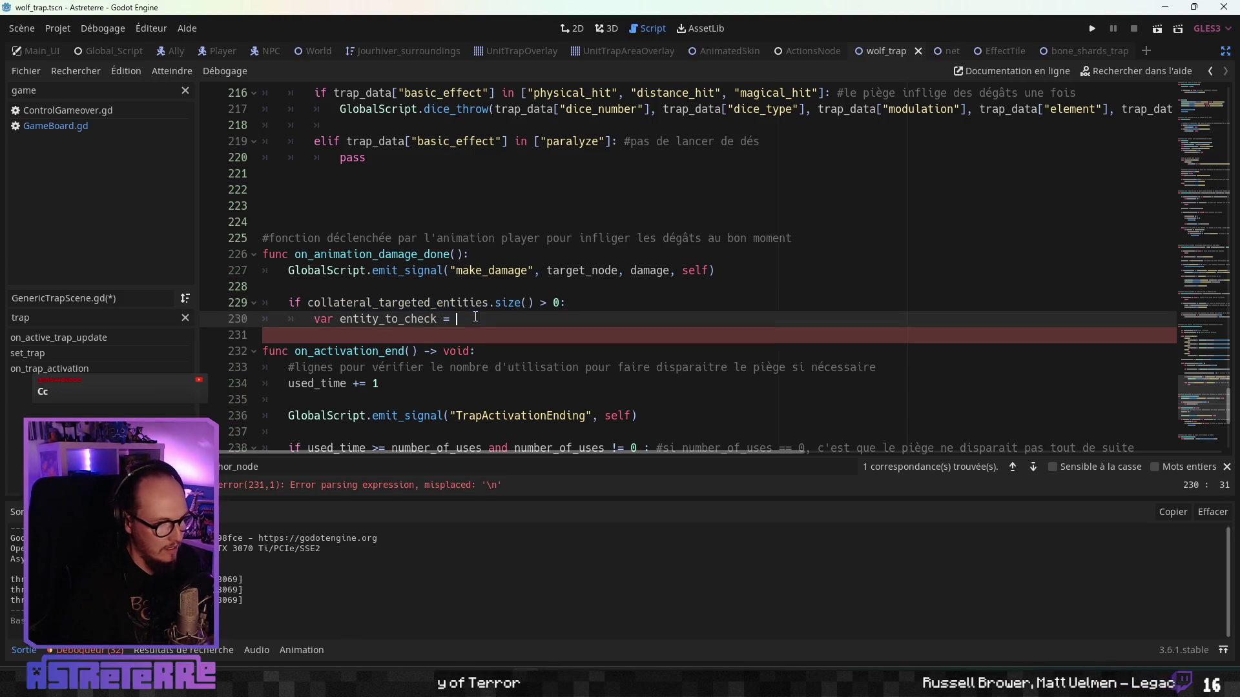
key("ctrl+v")
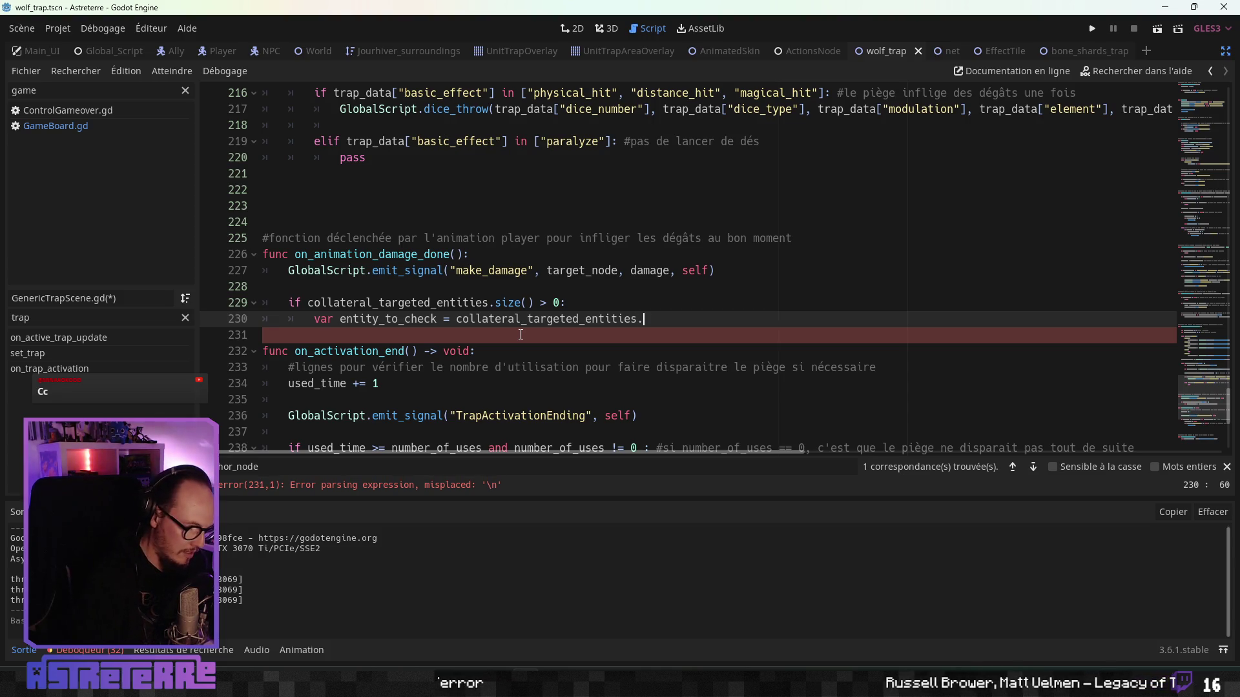
type("pop_b")
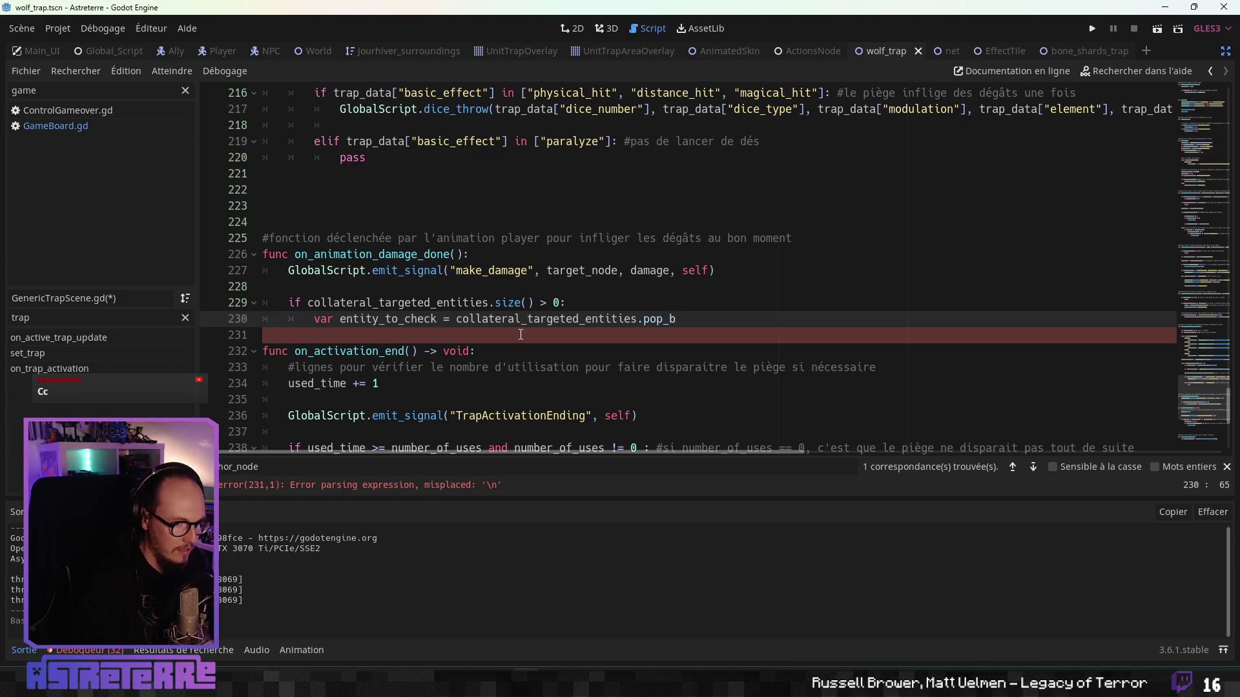
key("BackSpace")
key("BackSpace")
key("BackSpace")
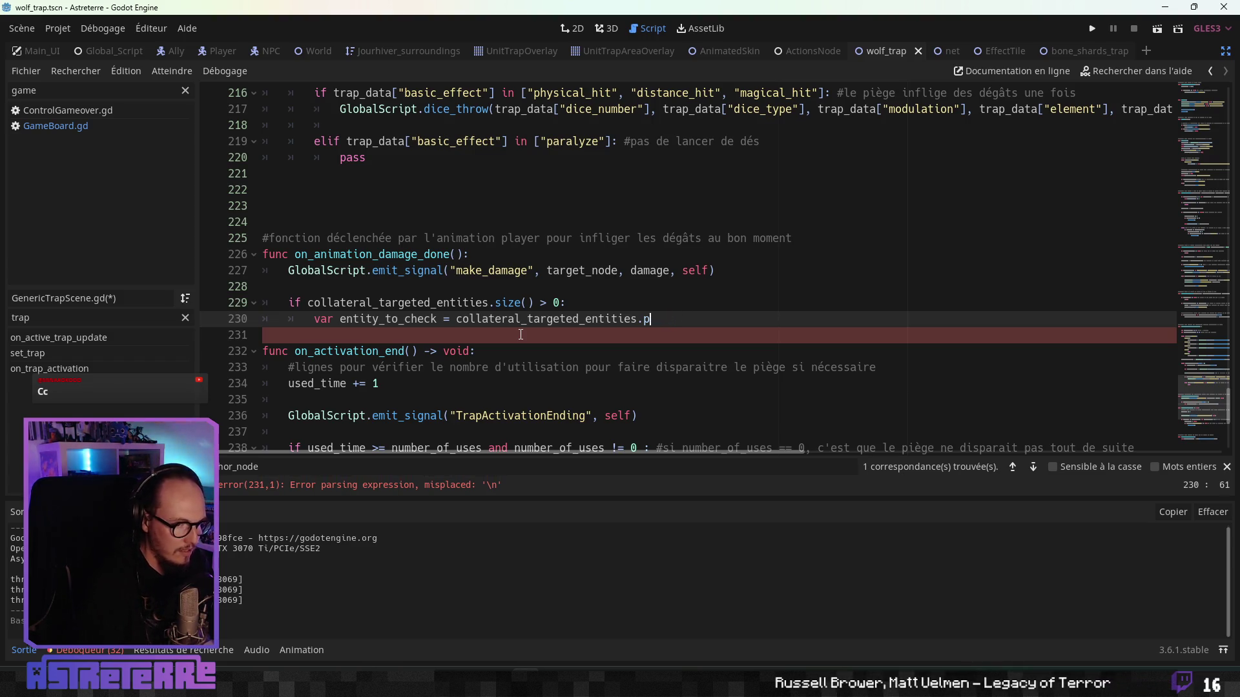
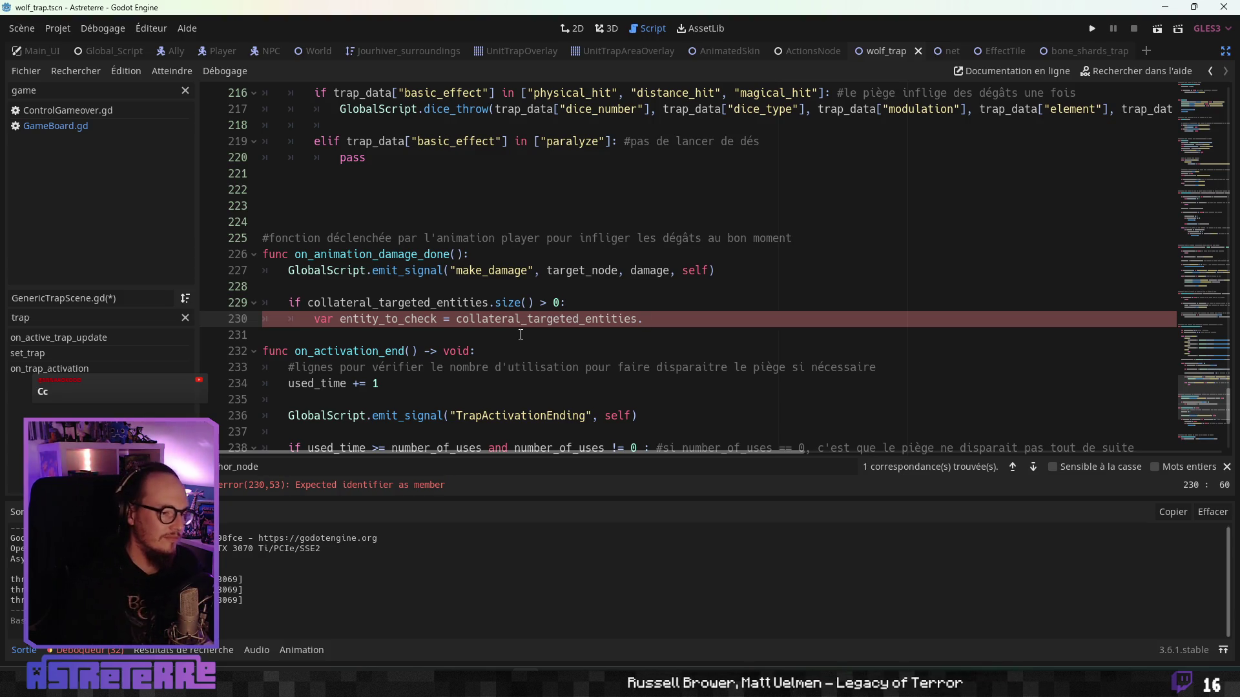
Step: From the broken line 230, search all project scripts for 'while -1 - 1'
key("Up")
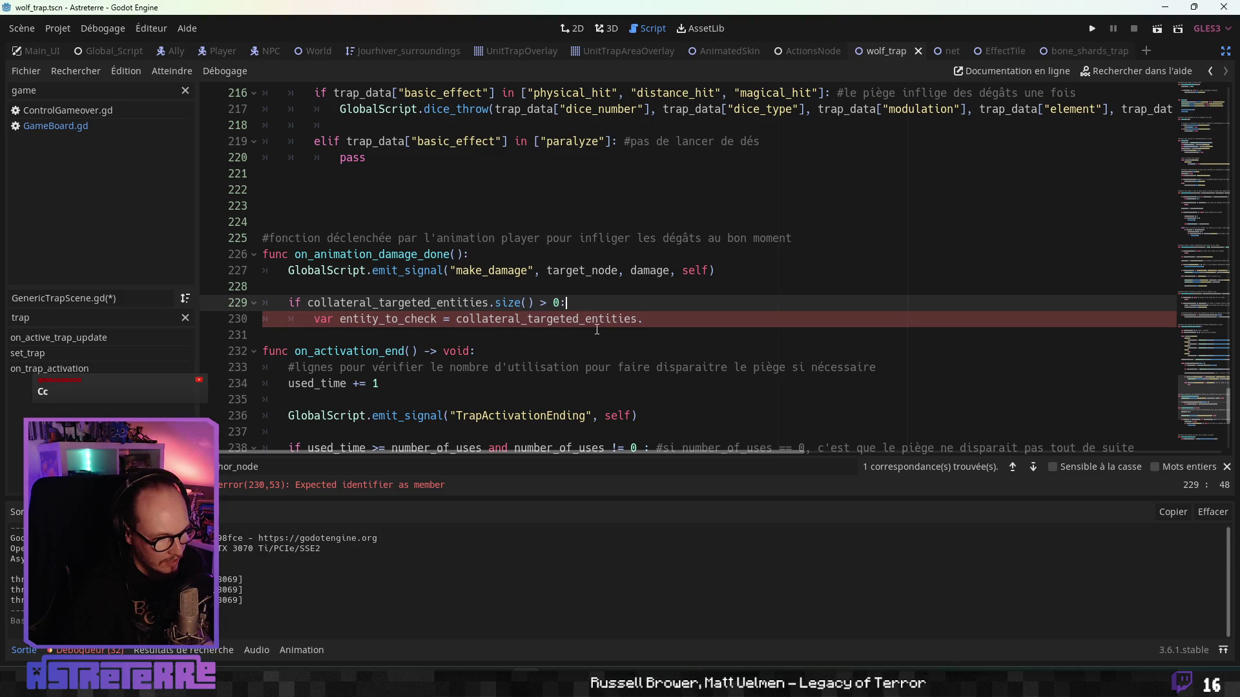
left_click(540, 319)
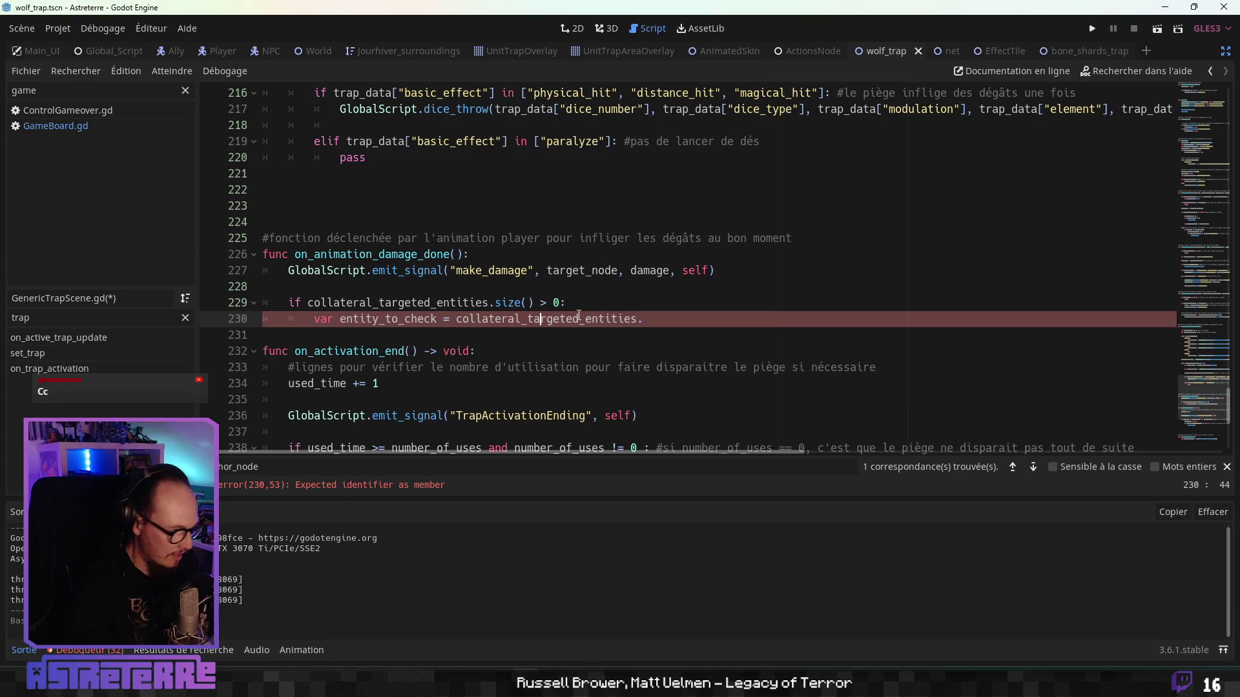
key("ctrl+shift+f")
type("while *")
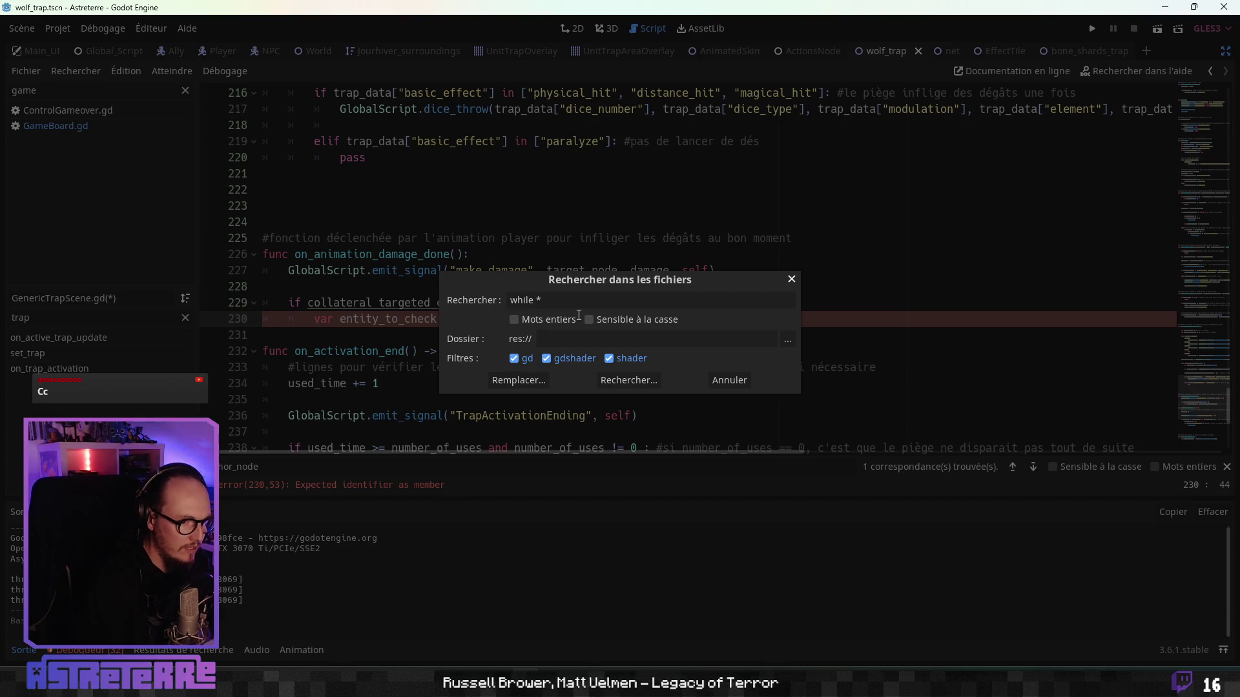
key("BackSpace")
type("-1 - 1")
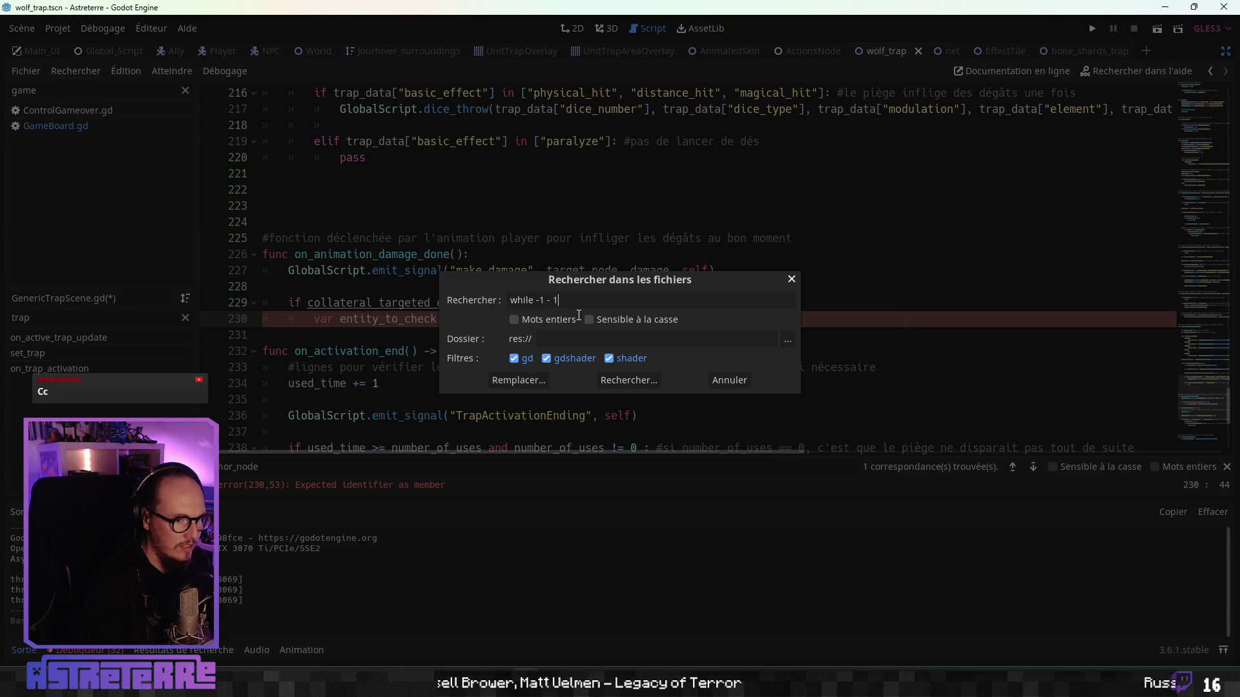
key("Return")
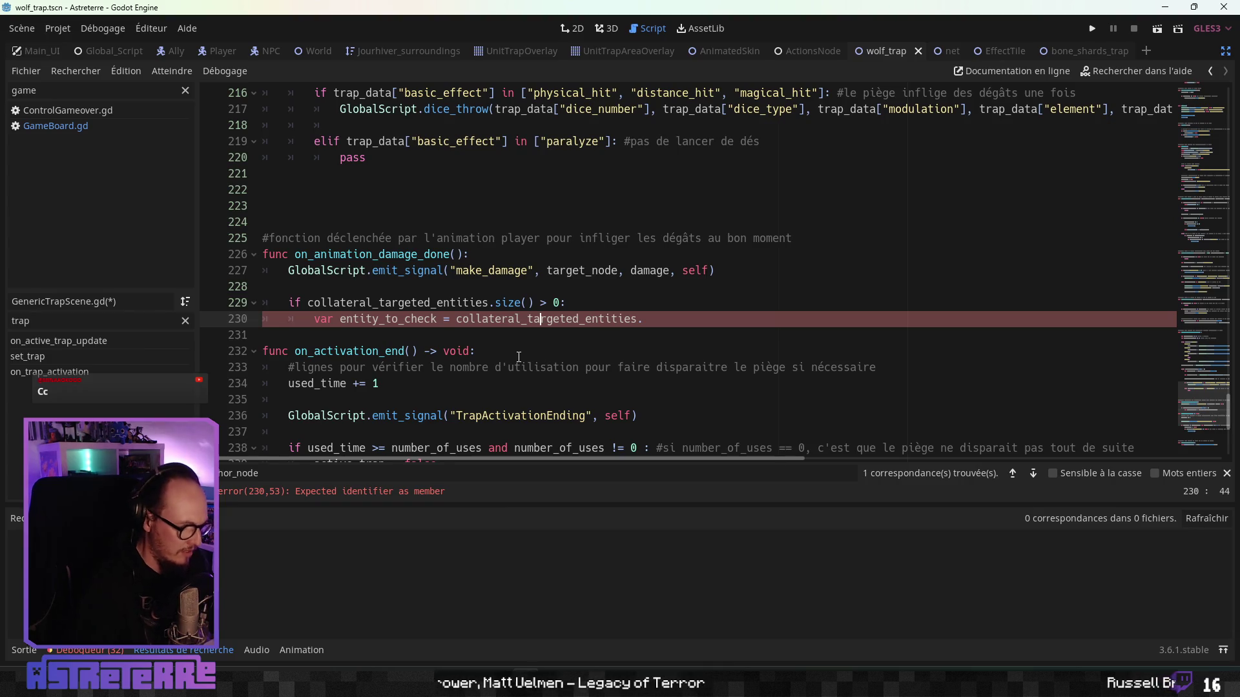
Step: Search the project for '-1, -1', listing 15 matches in 4 files
key("ctrl+shift+f")
type("-1 -")
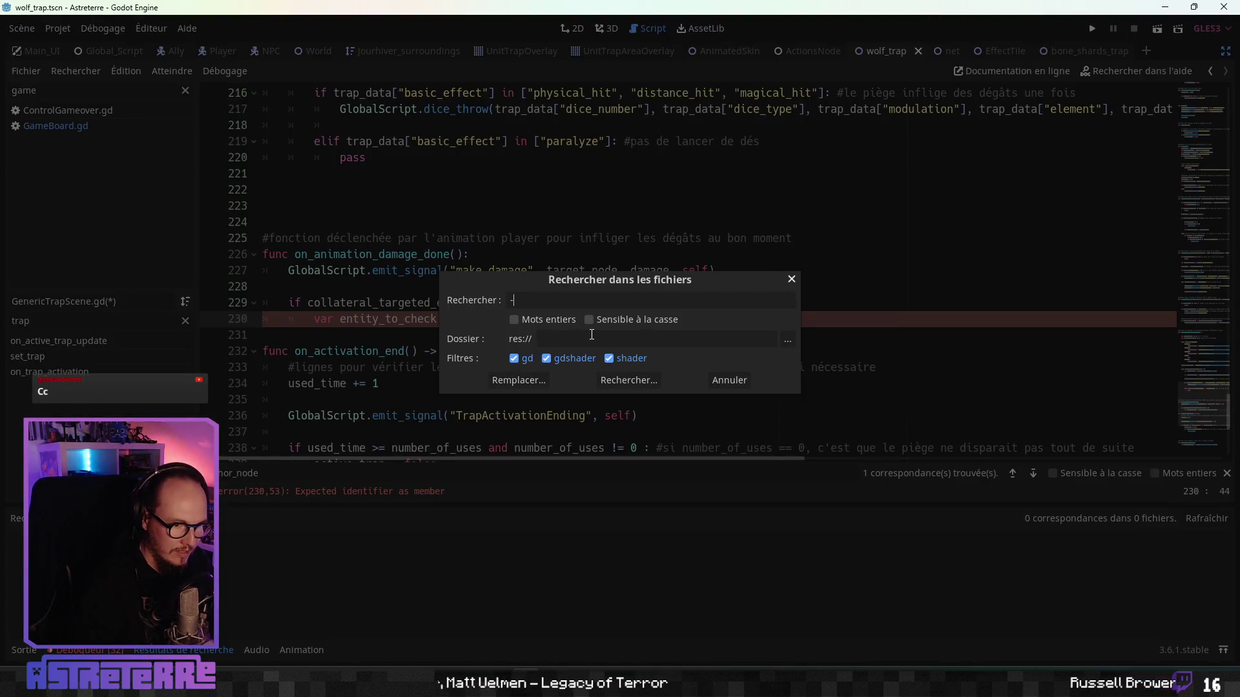
key("Escape")
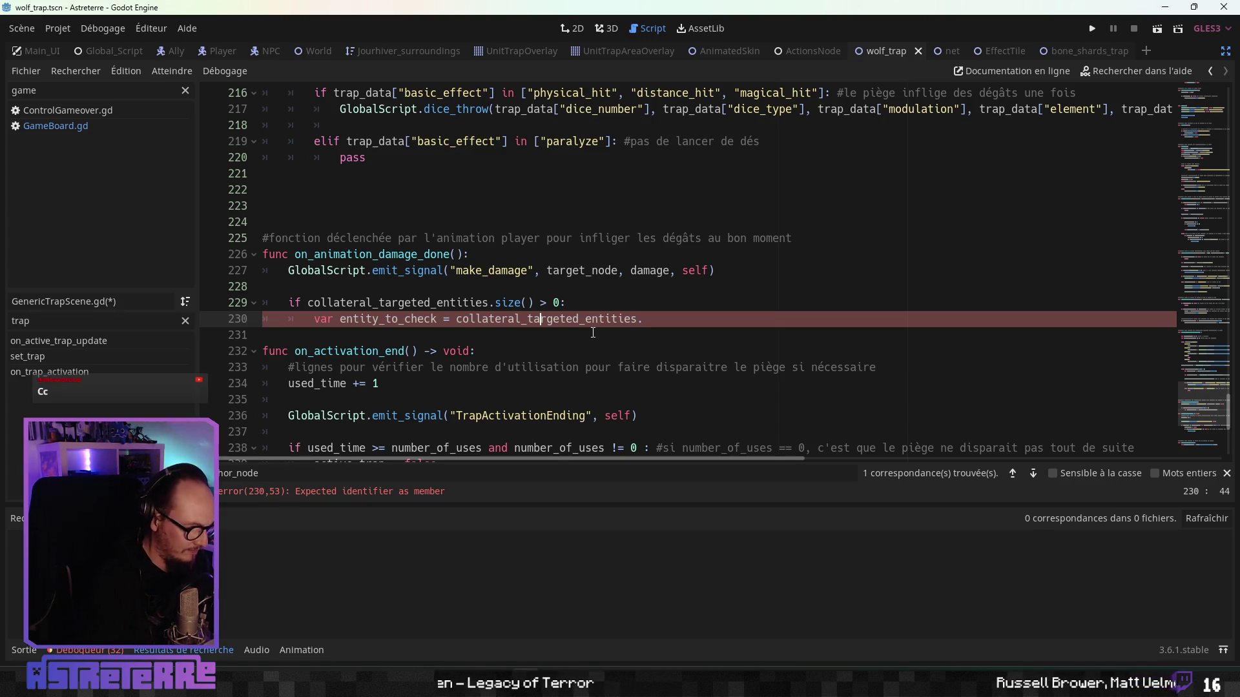
key("ctrl+shift+f")
type("-1")
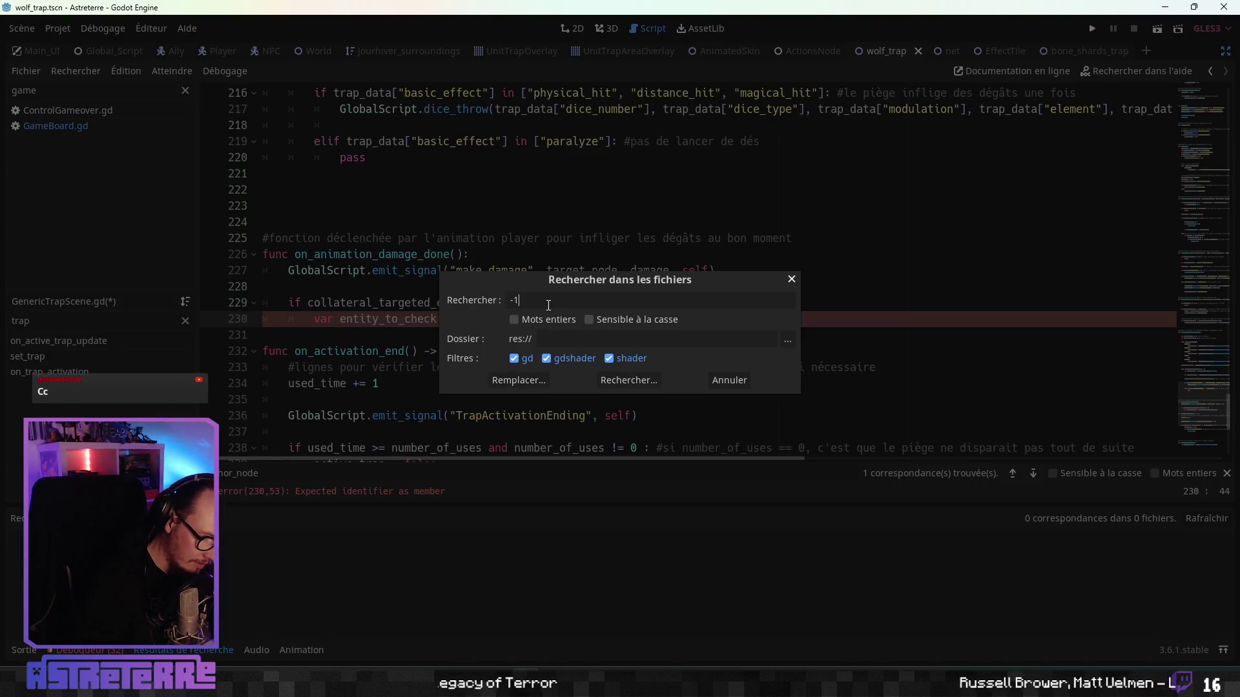
type("?-1")
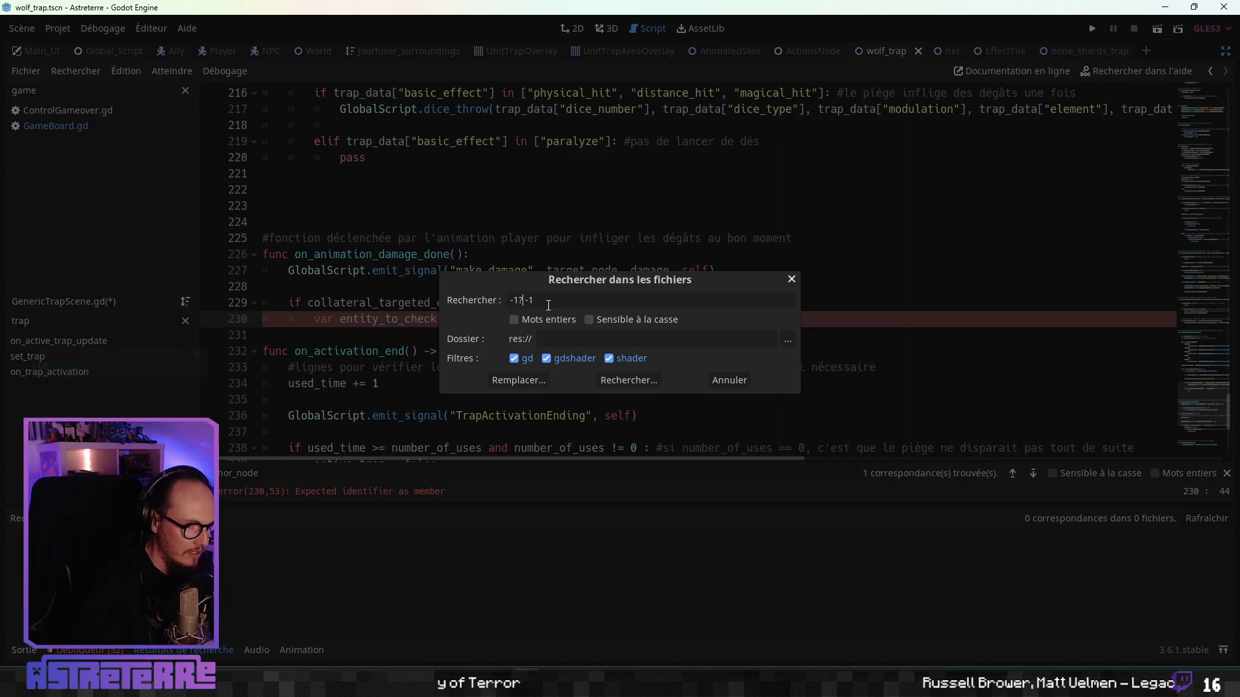
key("BackSpace")
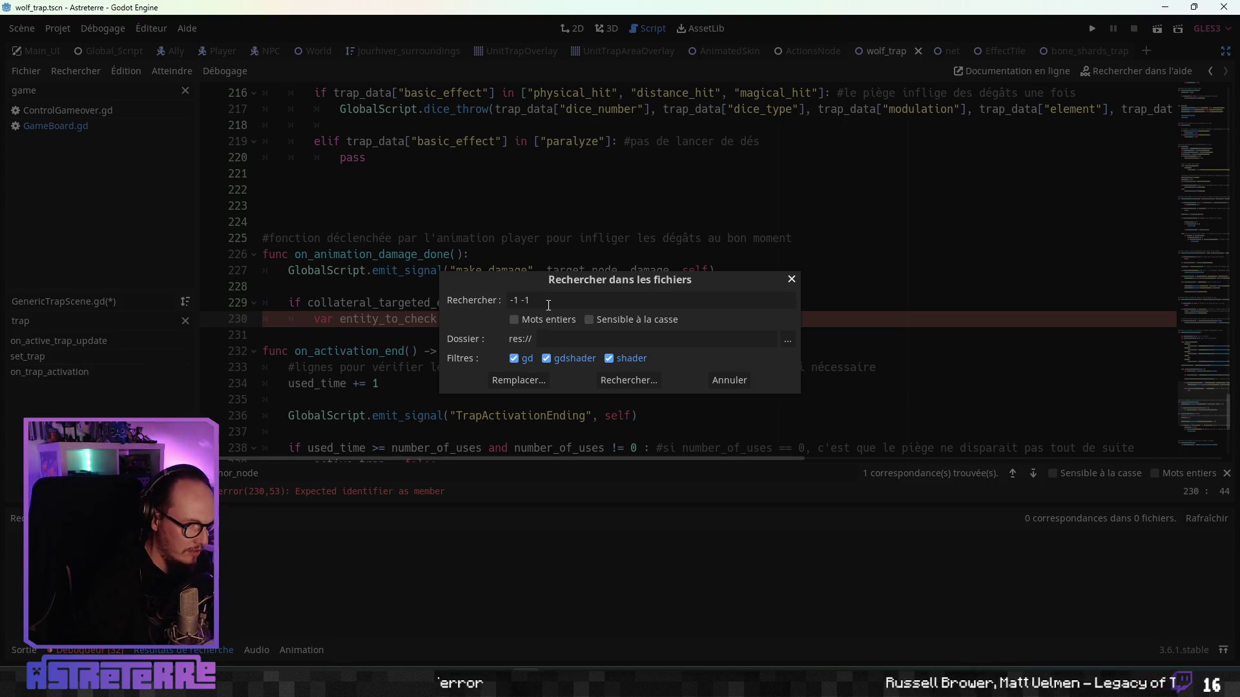
type(",")
key("Return")
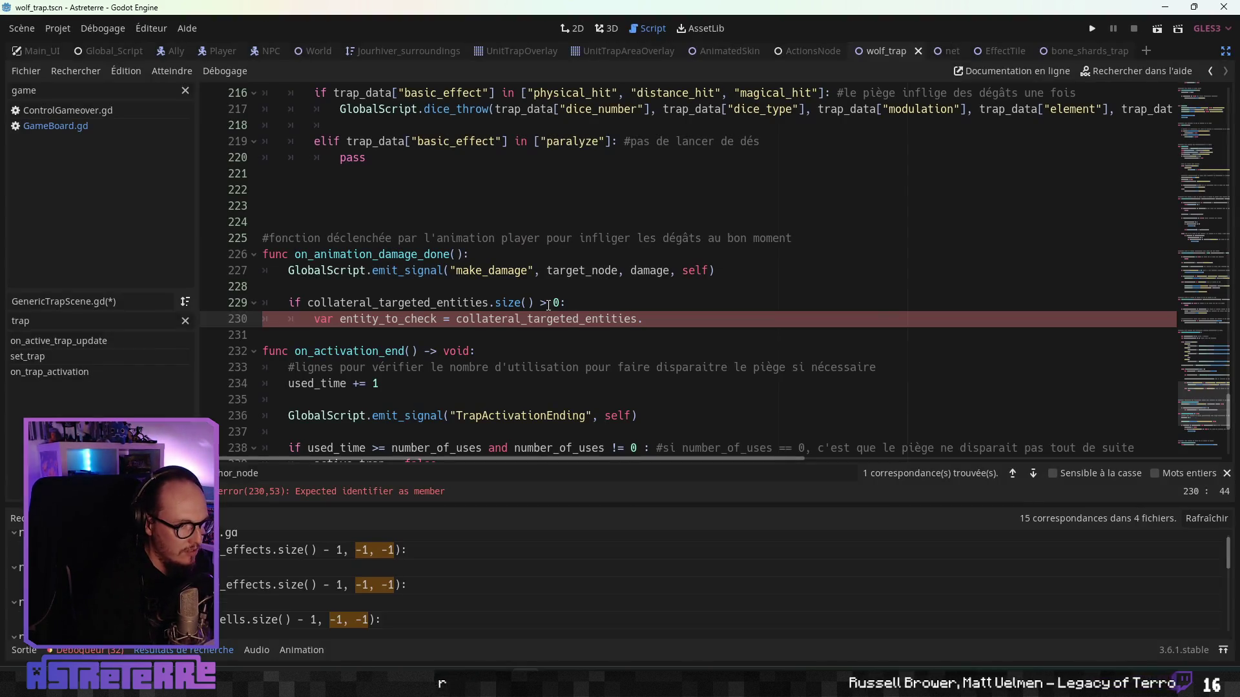
Step: Copy the reverse for loop header from CreatureAnimation.gd over line 229's if condition
left_click(253, 550)
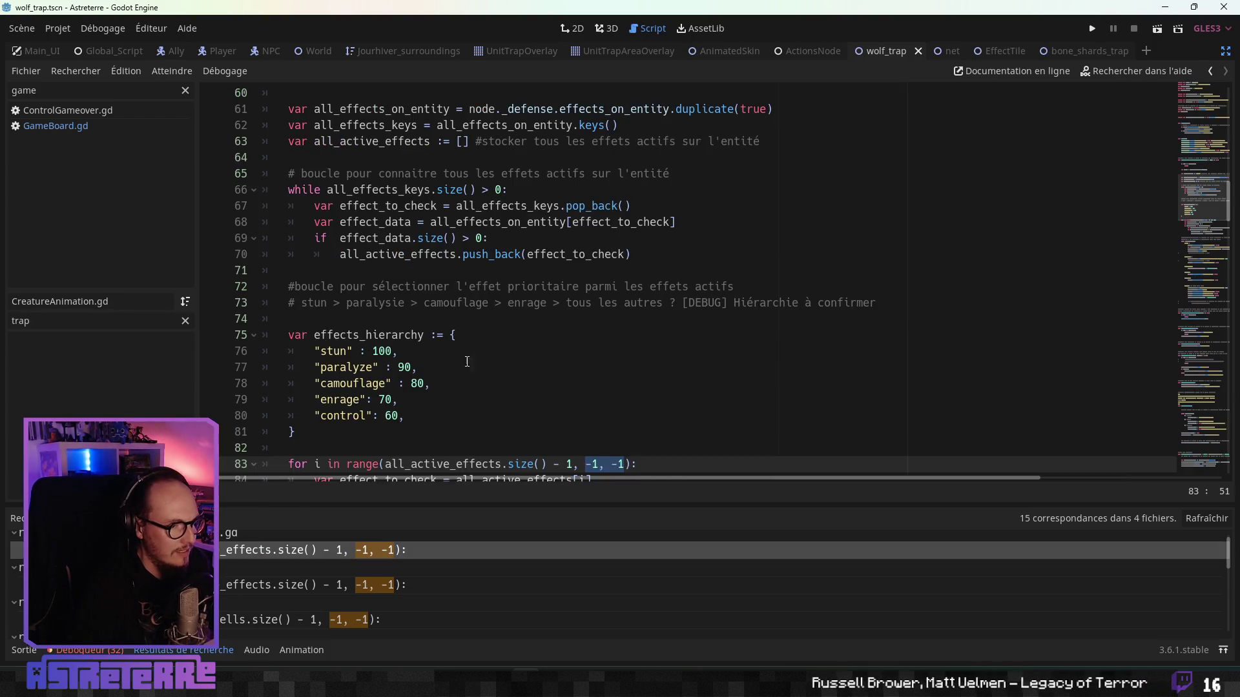
left_click_drag(630, 368, 288, 368)
key("ctrl+c")
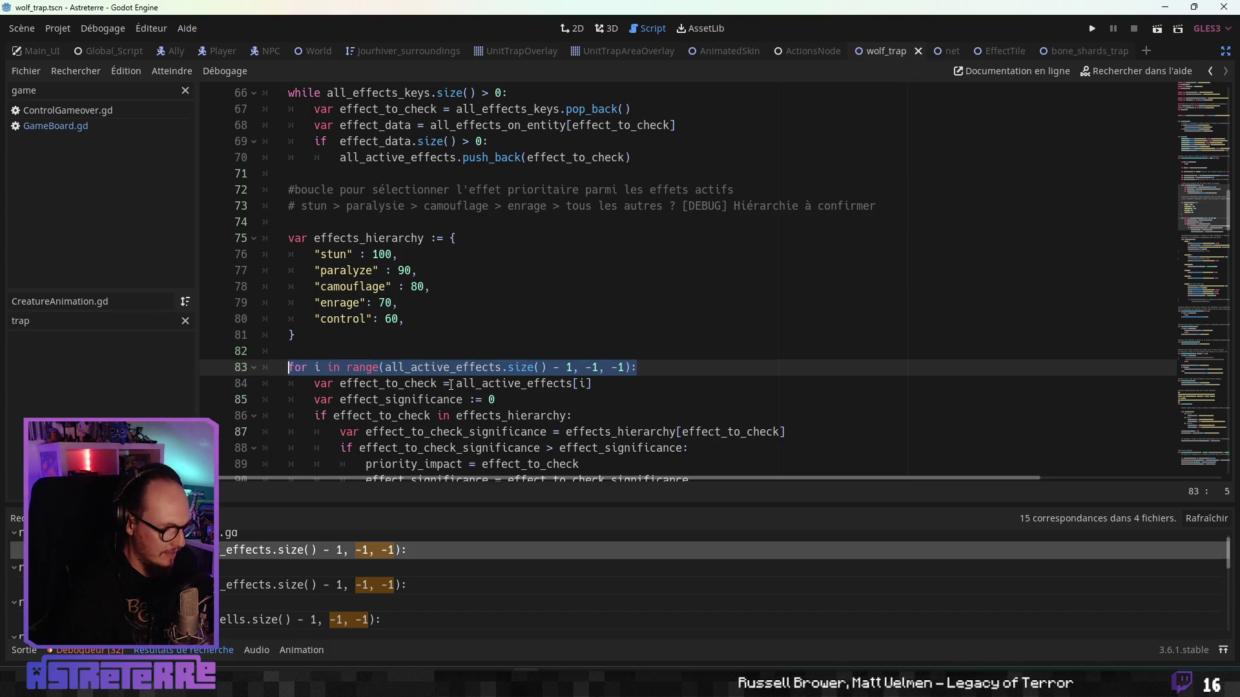
key("alt+Left")
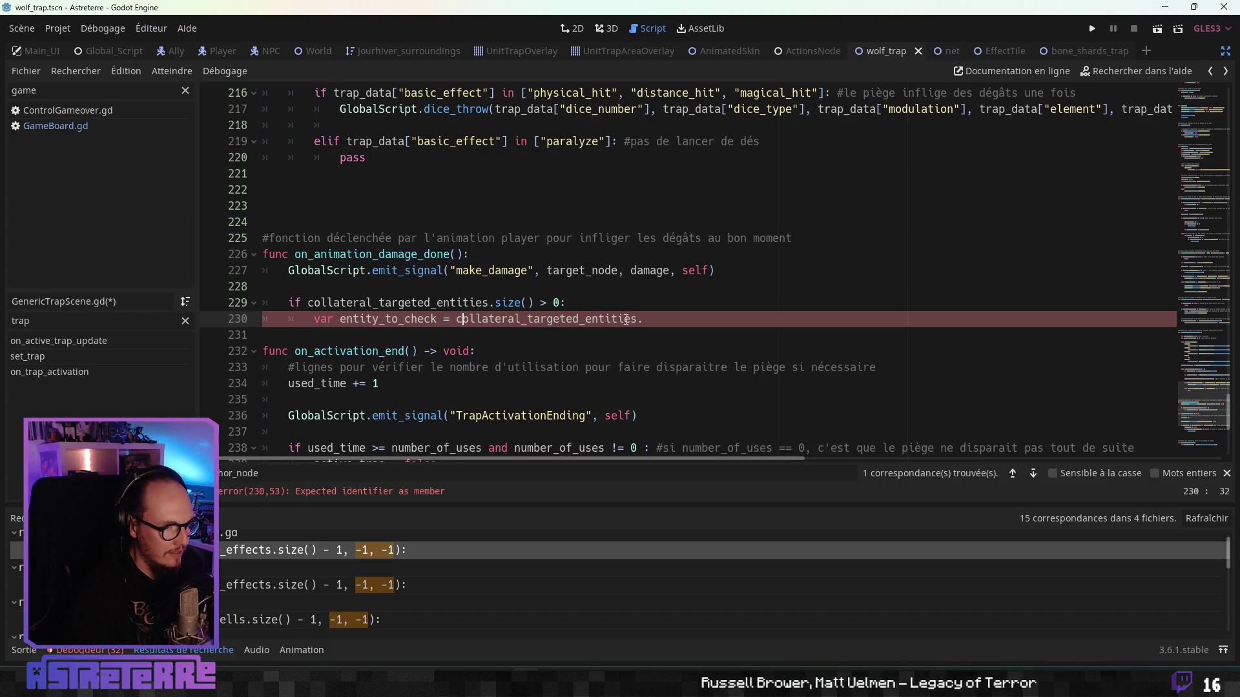
left_click_drag(560, 304, 289, 304)
key("ctrl+v")
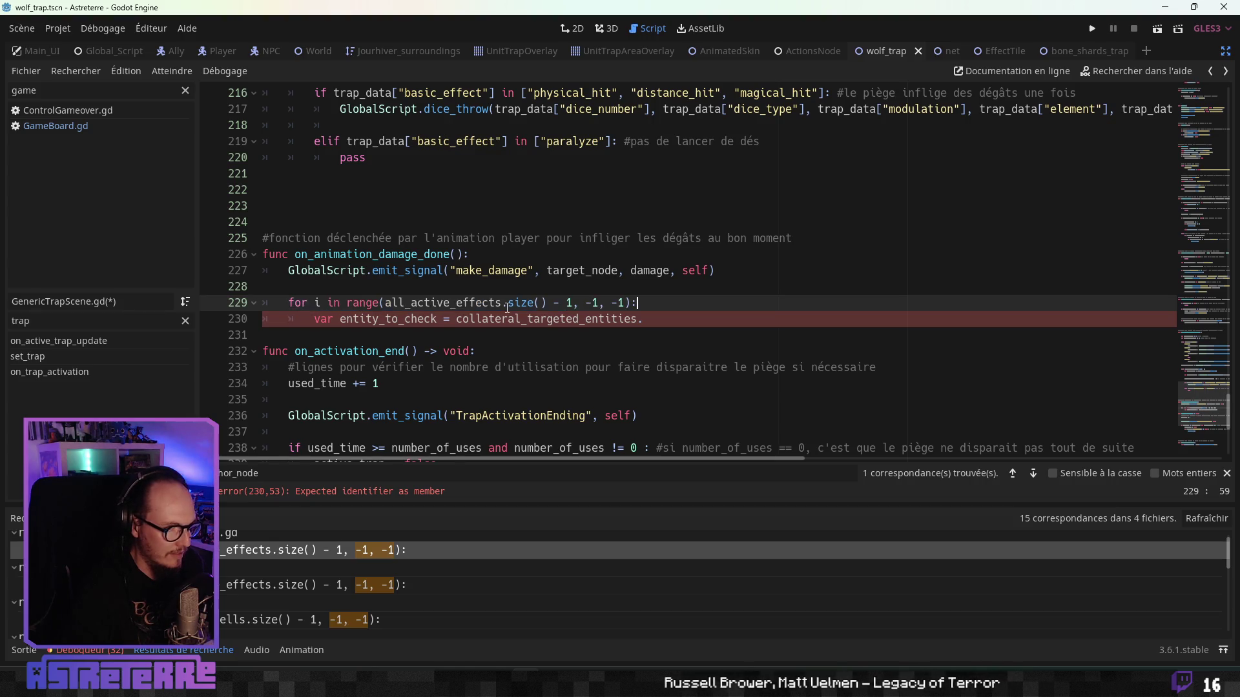
Step: Loop over collateral_targeted_entities and take entity_to_check by index [i] on line 230
double_click(458, 304)
double_click(547, 319)
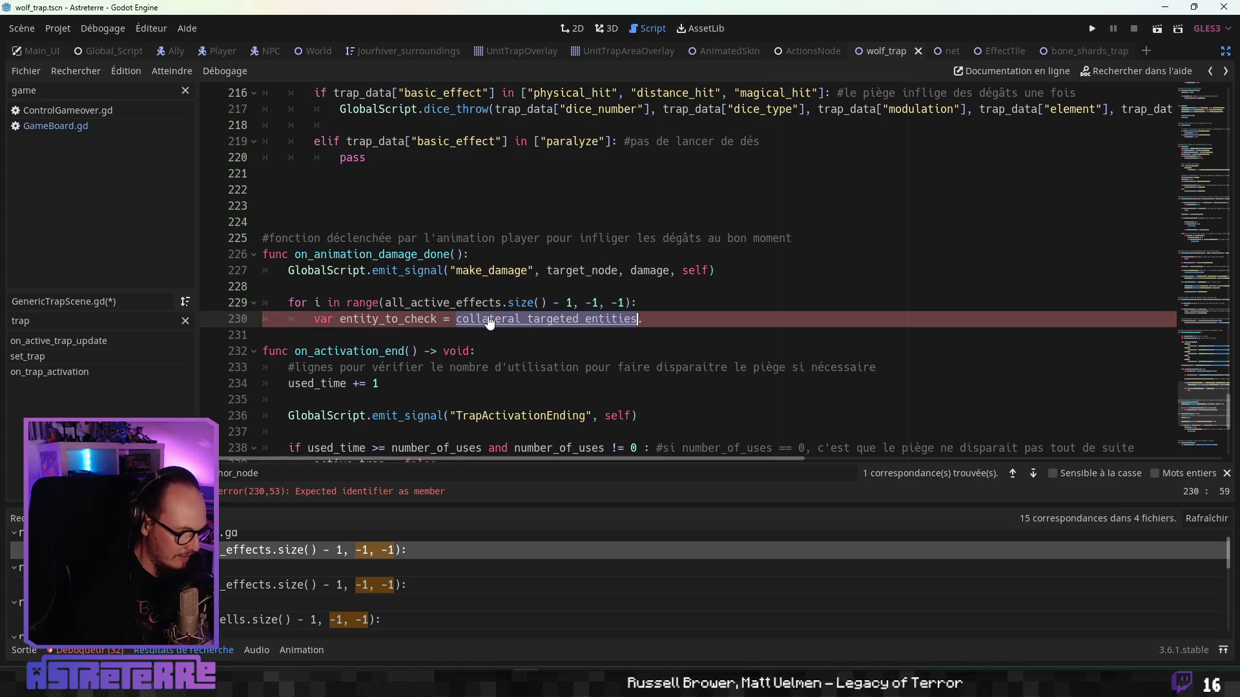
key("ctrl+c")
double_click(443, 303)
key("ctrl+v")
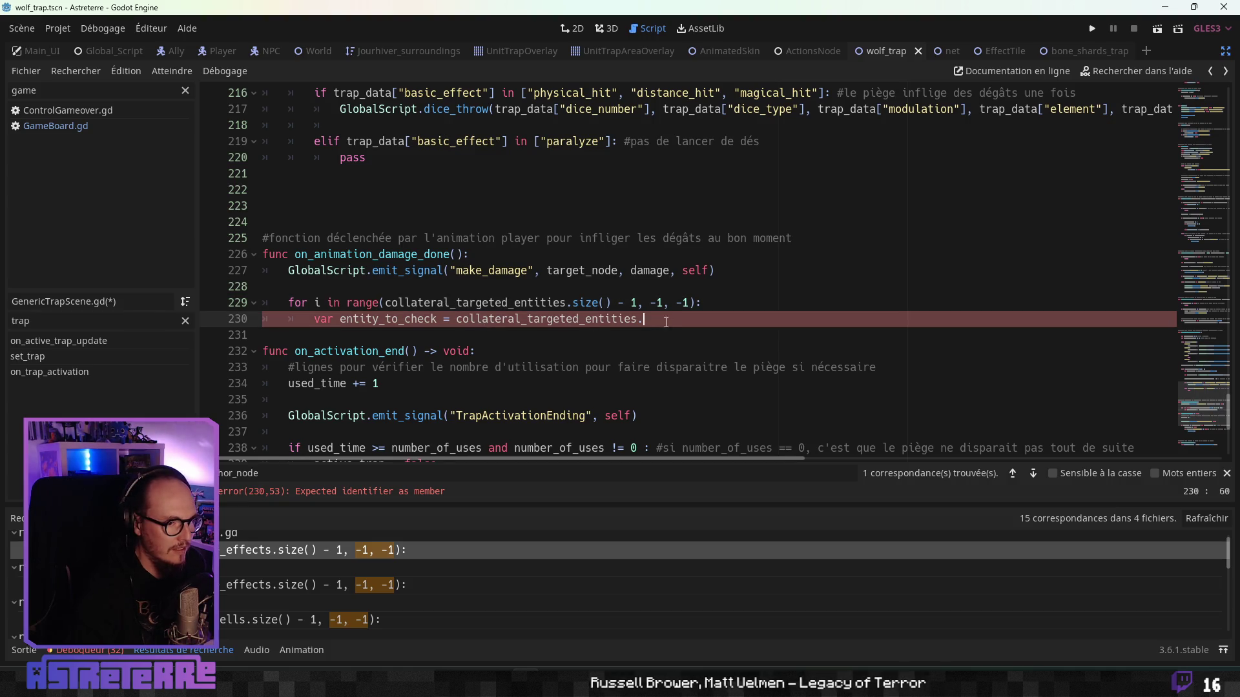
left_click_drag(643, 319, 313, 320)
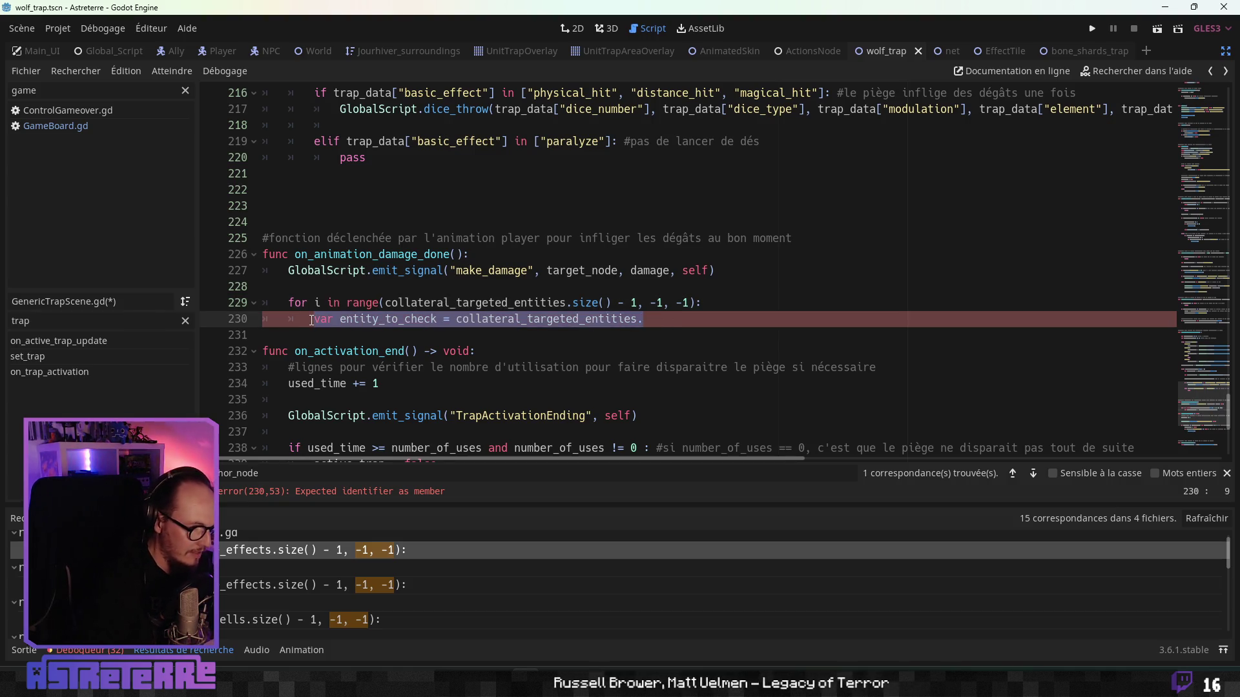
left_click(645, 319)
key("BackSpace")
type("[")
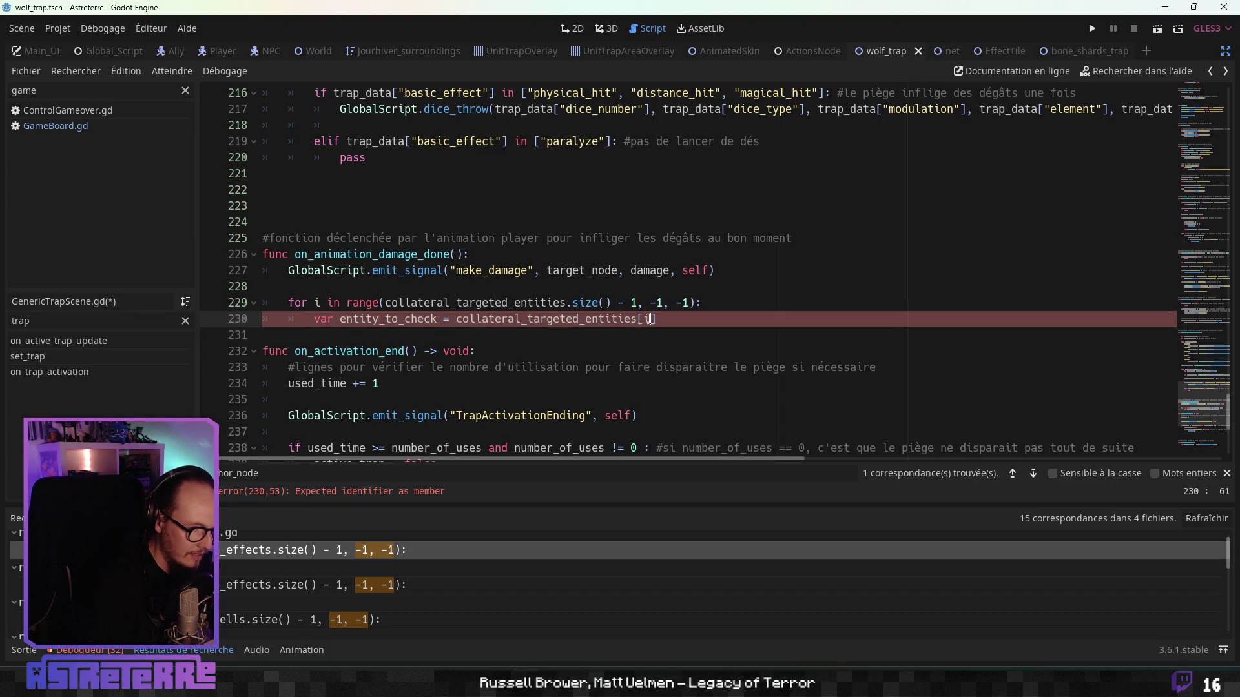
type("i]")
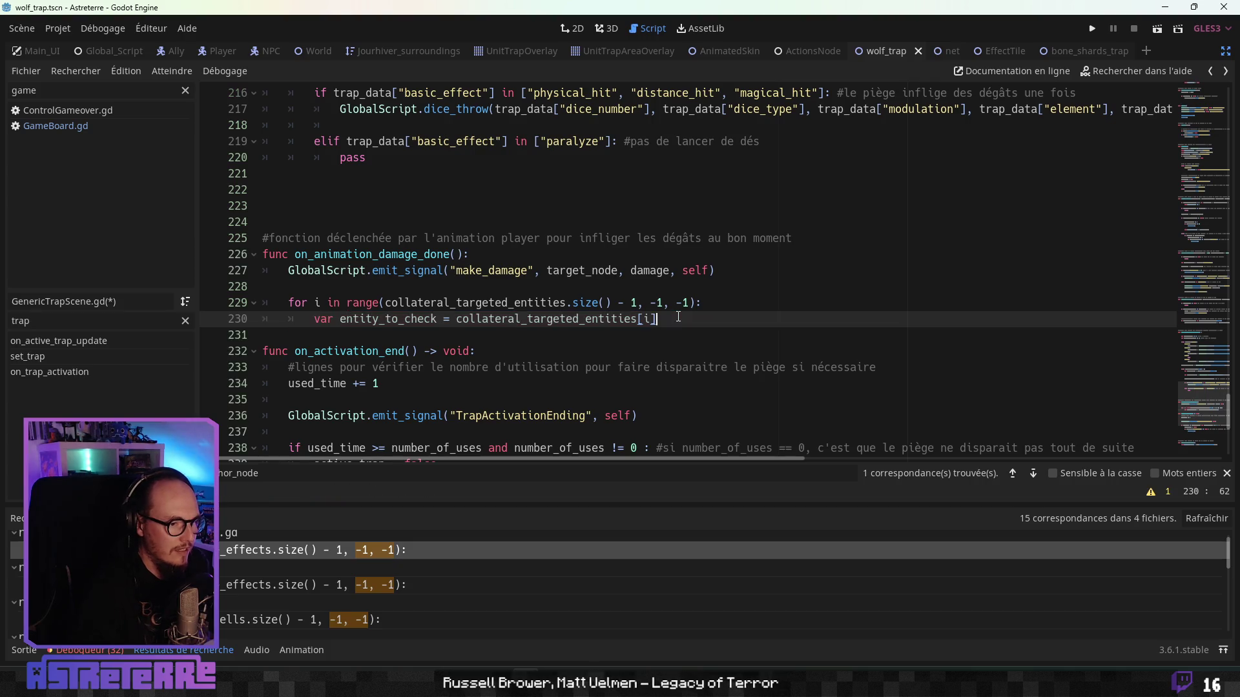
key("Return")
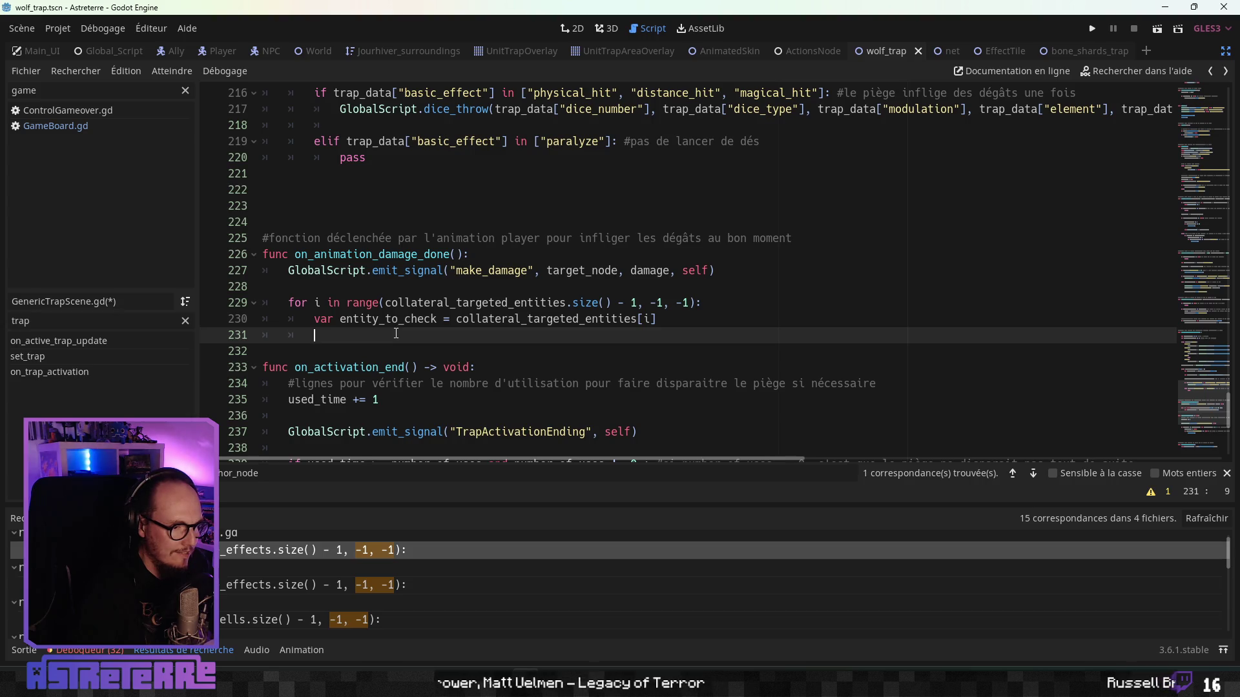
Step: Paste a copy of the make_damage emit_signal call onto a new line 231
key("Down")
key("Return")
left_click(341, 340)
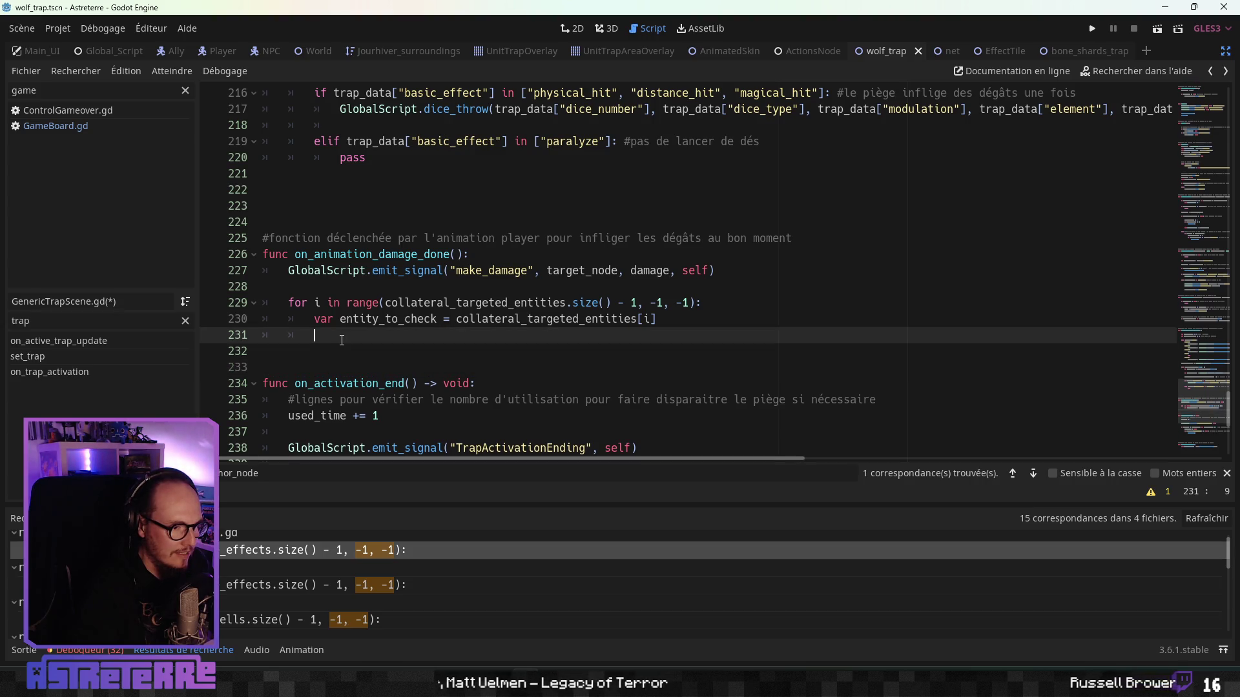
left_click_drag(764, 270, 288, 270)
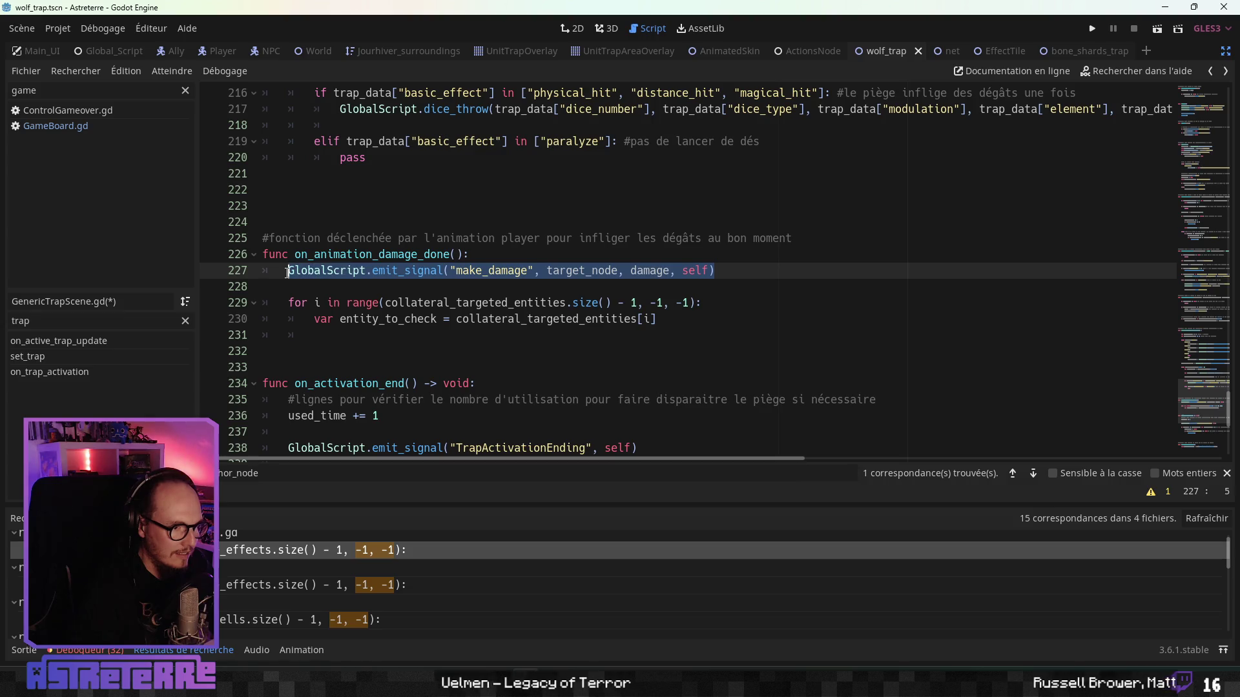
key("ctrl+c")
left_click(392, 335)
key("ctrl+v")
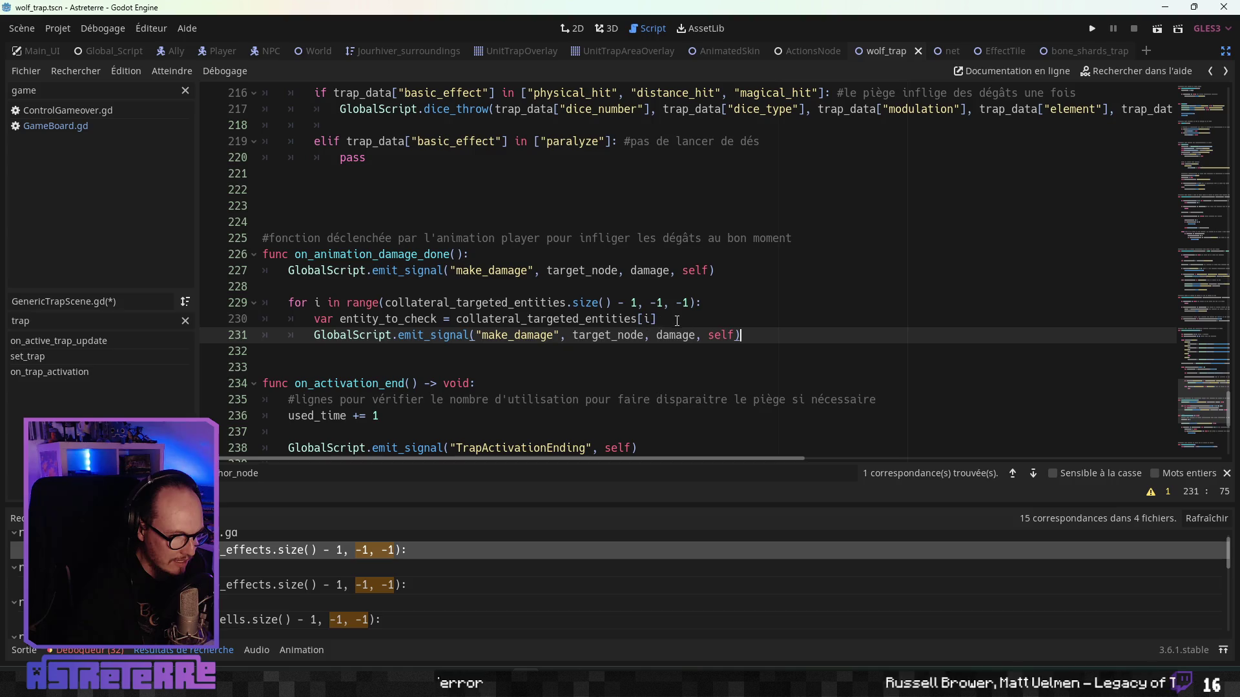
Step: Delete the pasted make_damage line and the for loop header text on line 229
left_click(683, 319)
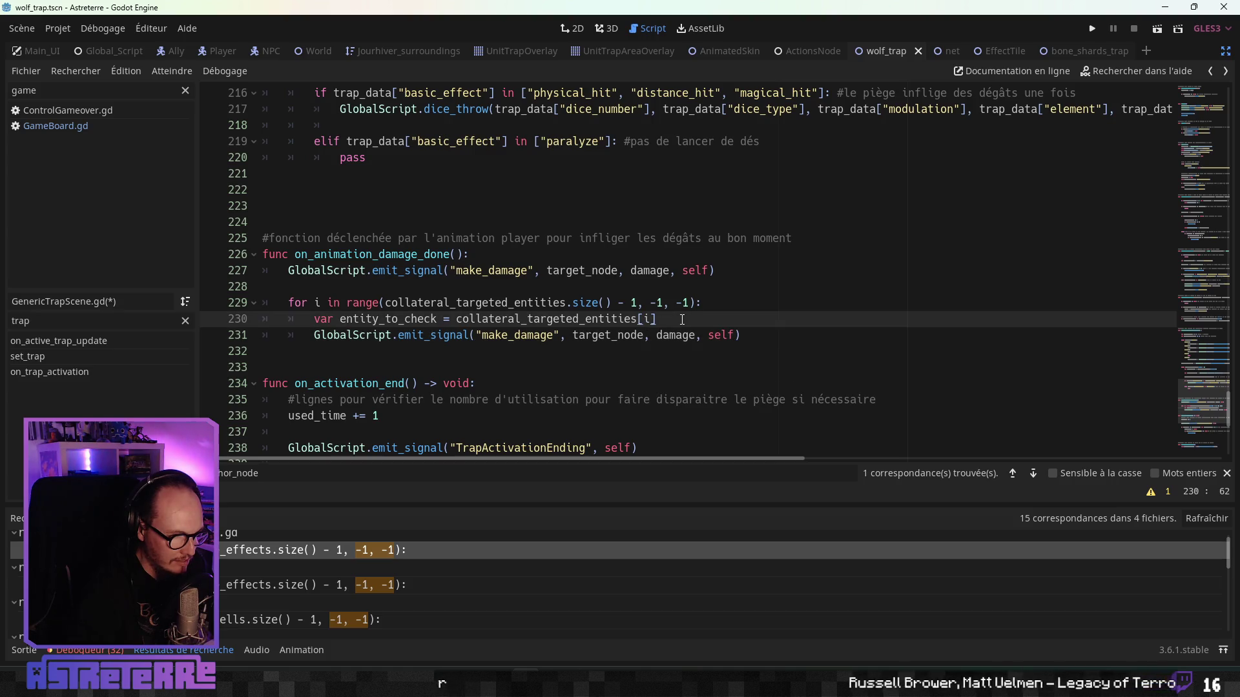
left_click_drag(798, 340, 265, 334)
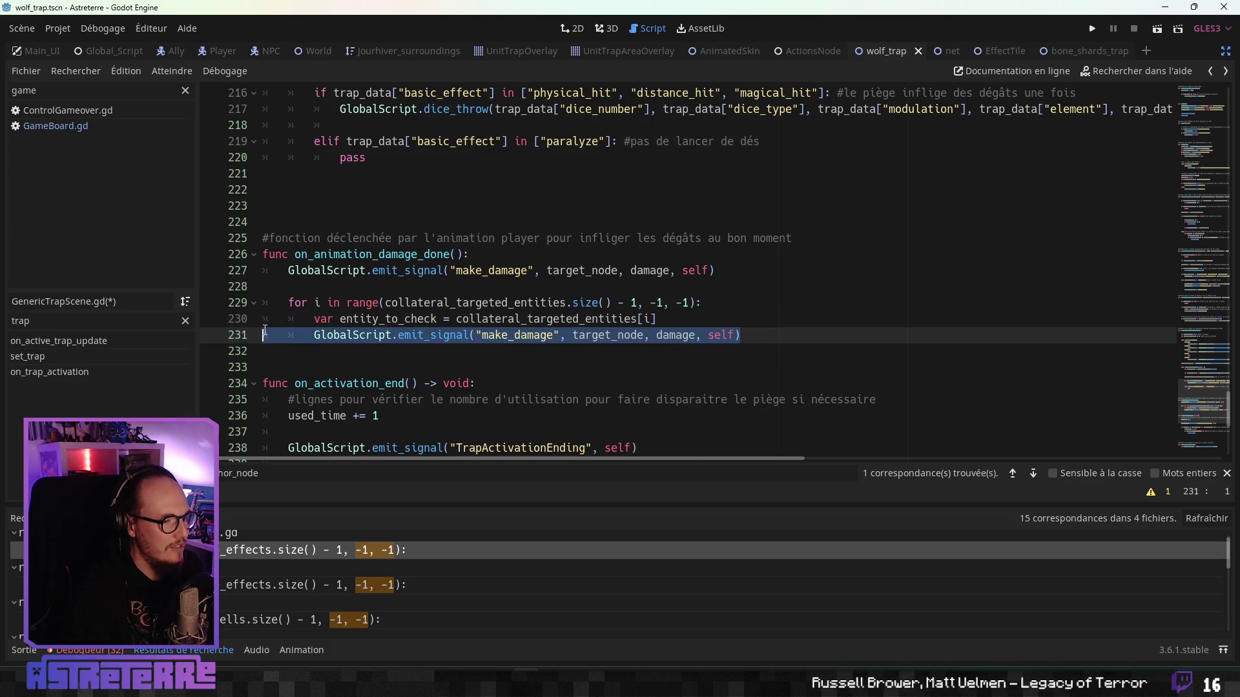
key("Delete")
left_click(703, 303)
left_click(514, 302, "shift")
key("shift+Home")
key("Delete")
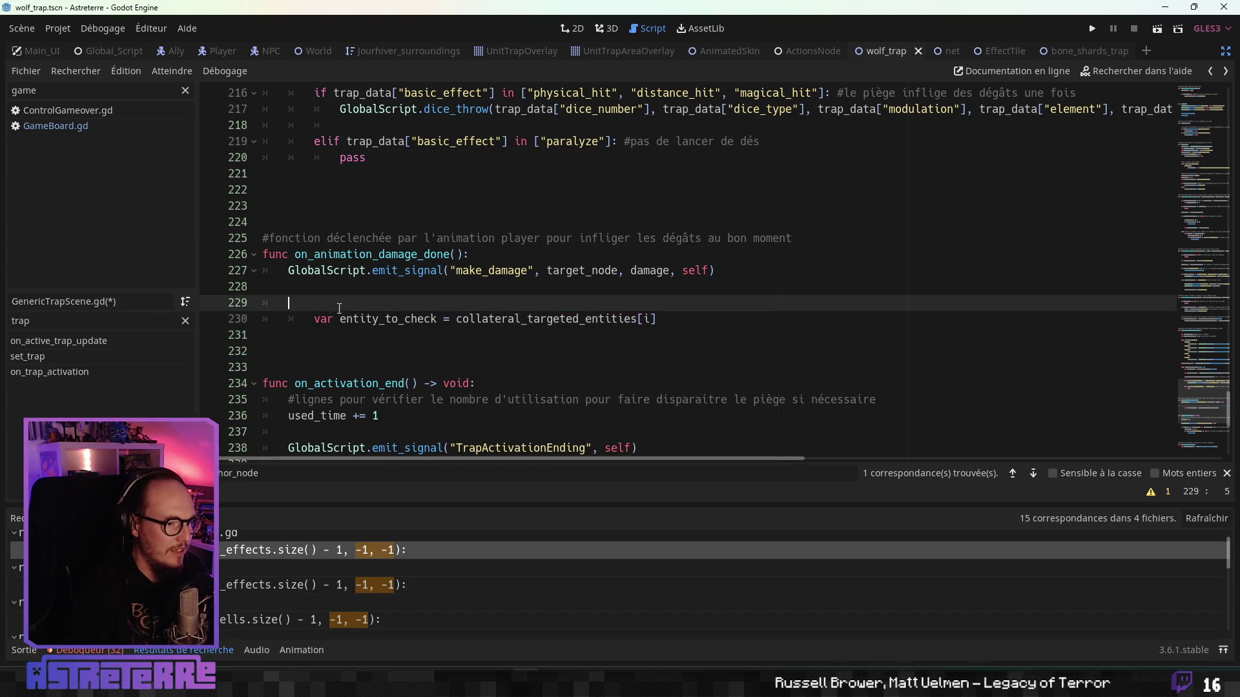
Step: Write a while condition comparing collateral_targeted_entities.size() on line 229
type("while")
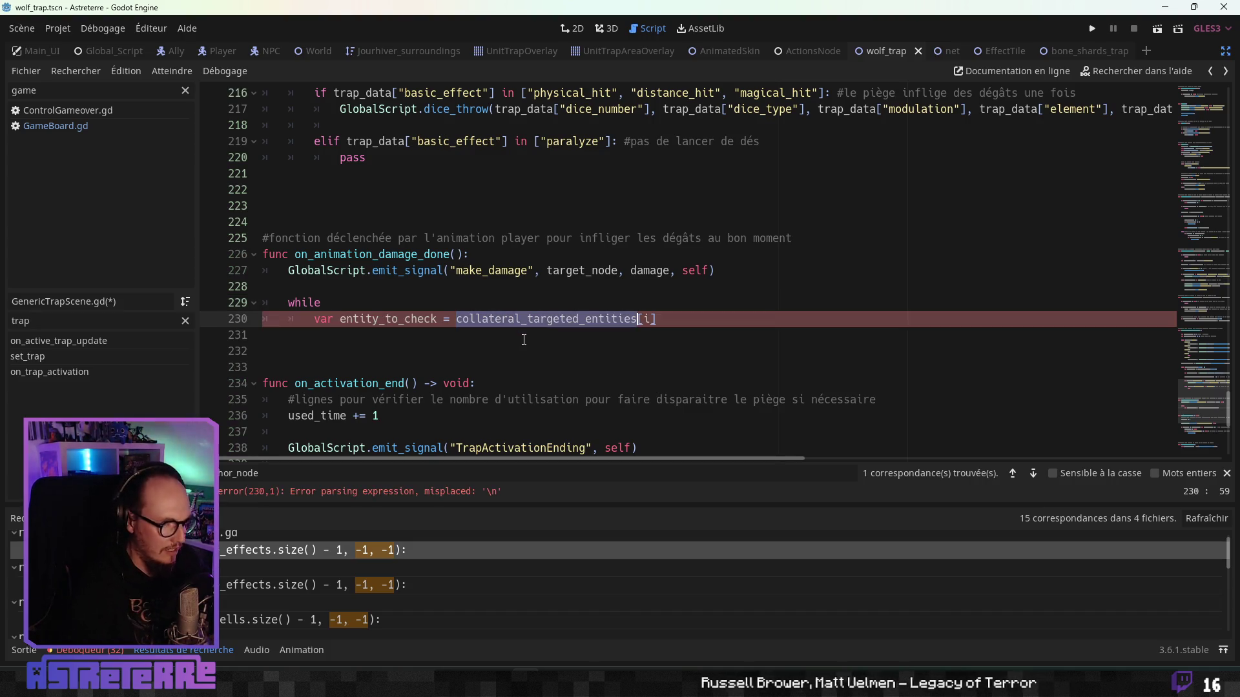
key("ctrl+v")
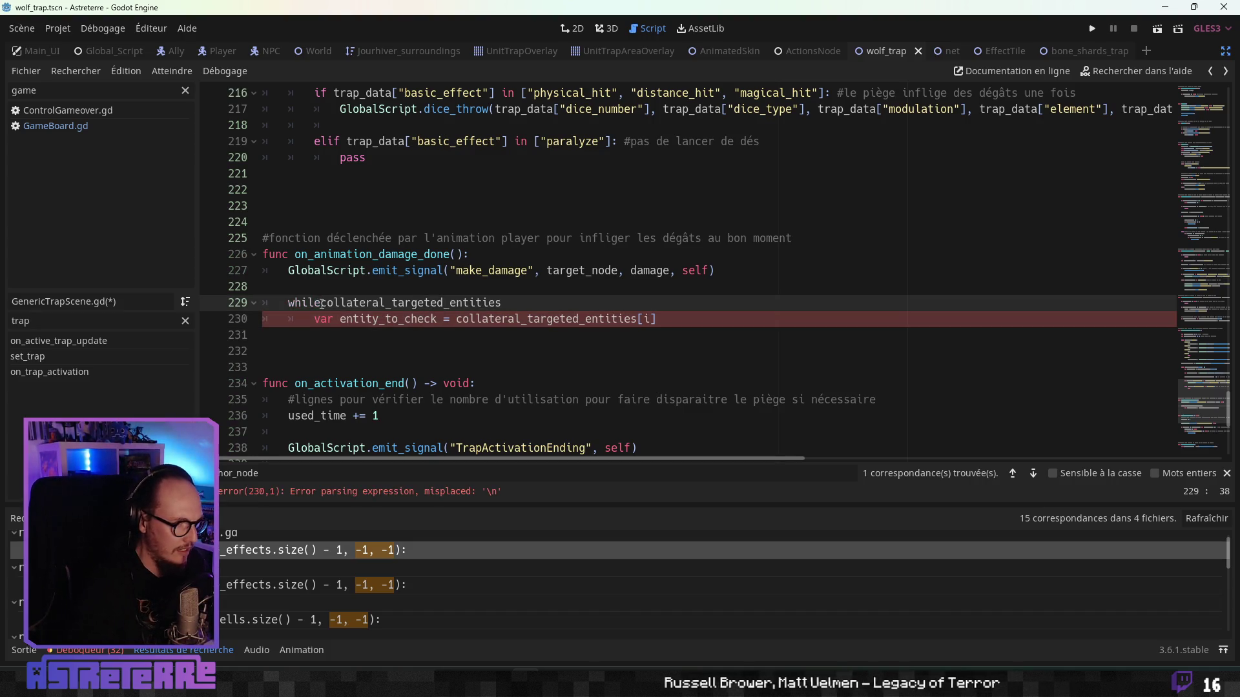
left_click(321, 304)
type(".si")
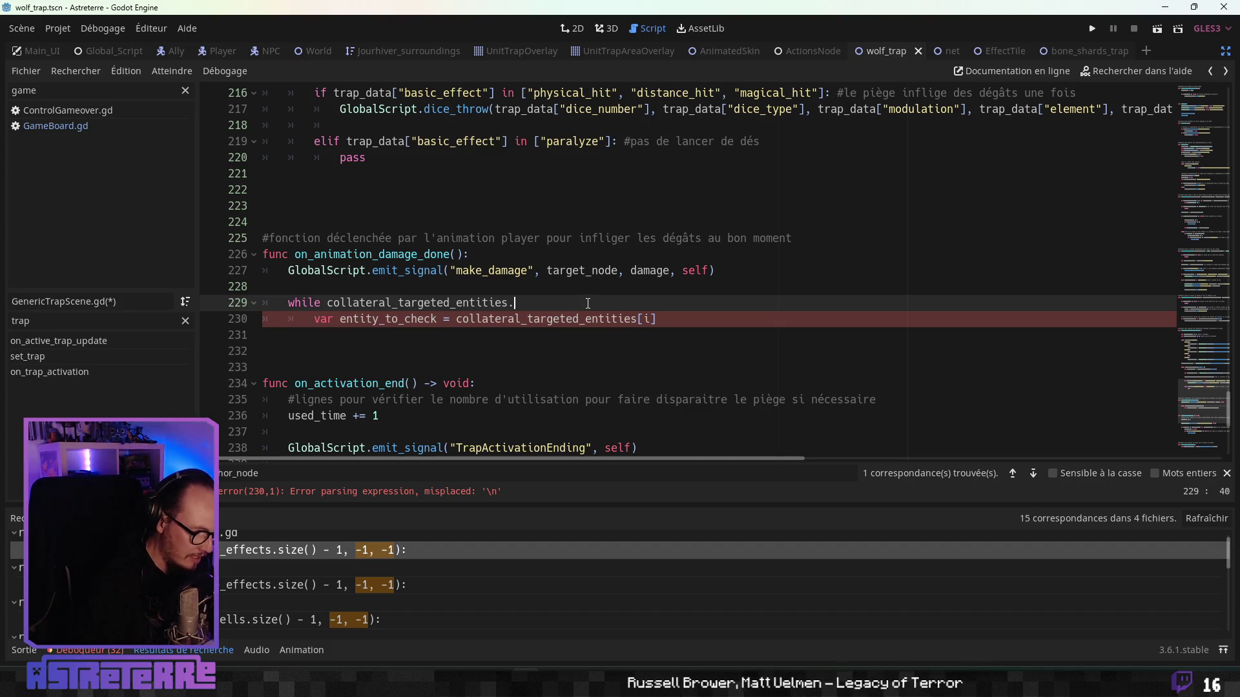
key("Return")
key("Down")
key("Home")
key("Home")
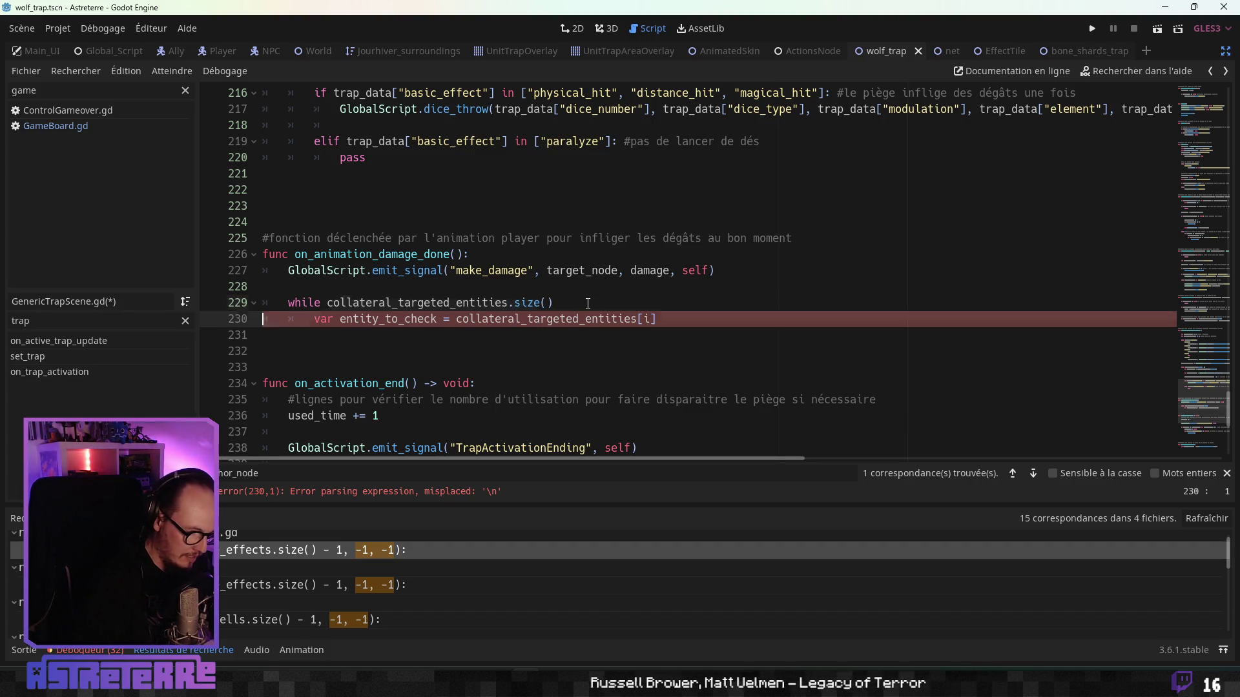
left_click(587, 304)
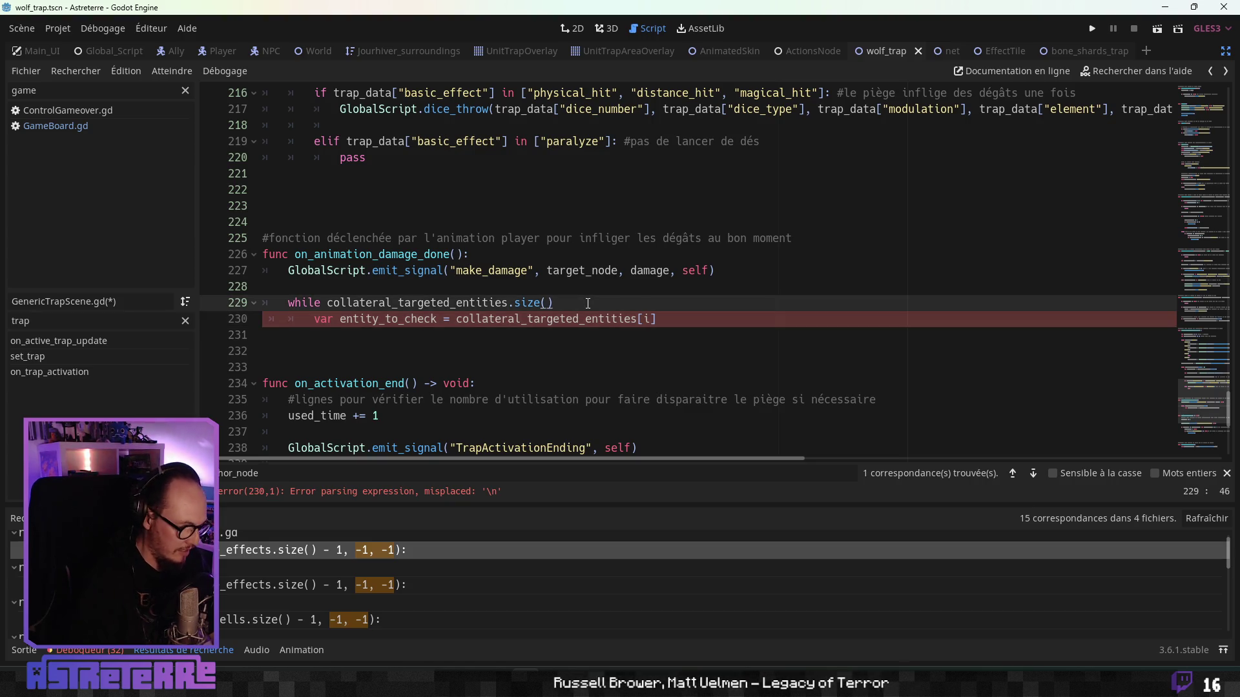
type(" > 0:")
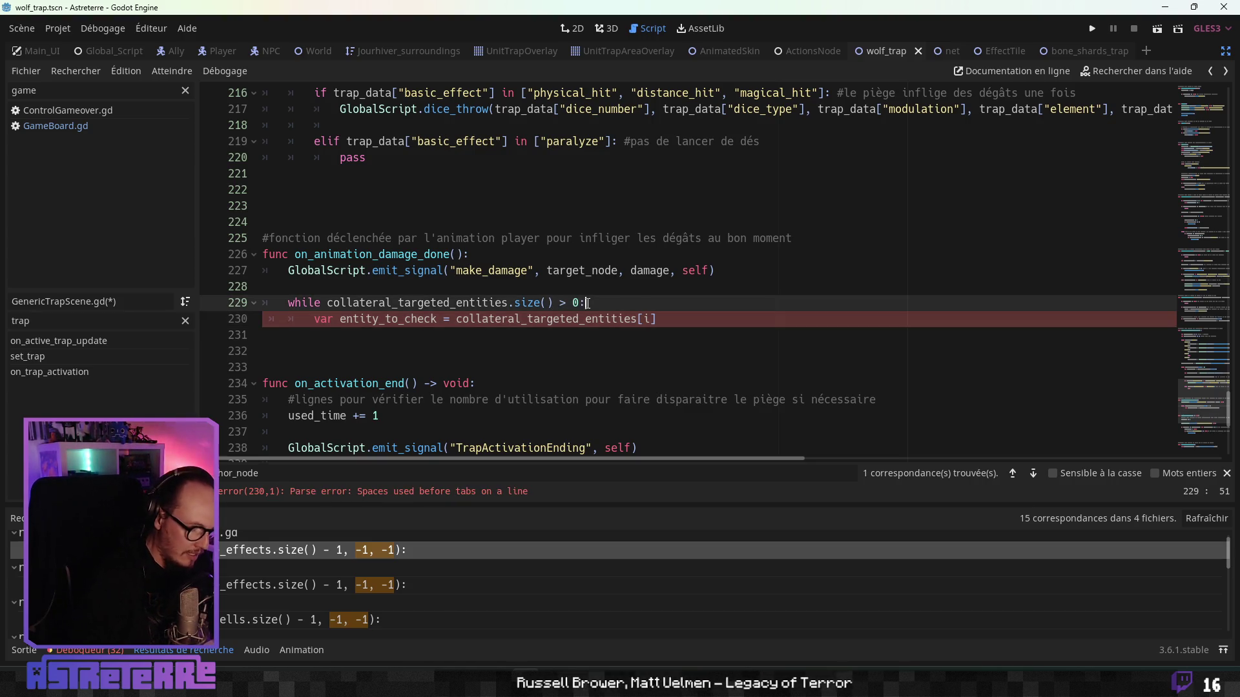
key("Return")
type("var")
Step: Clear the unfinished var line and insert an empty line above the entity line
double_click(491, 303)
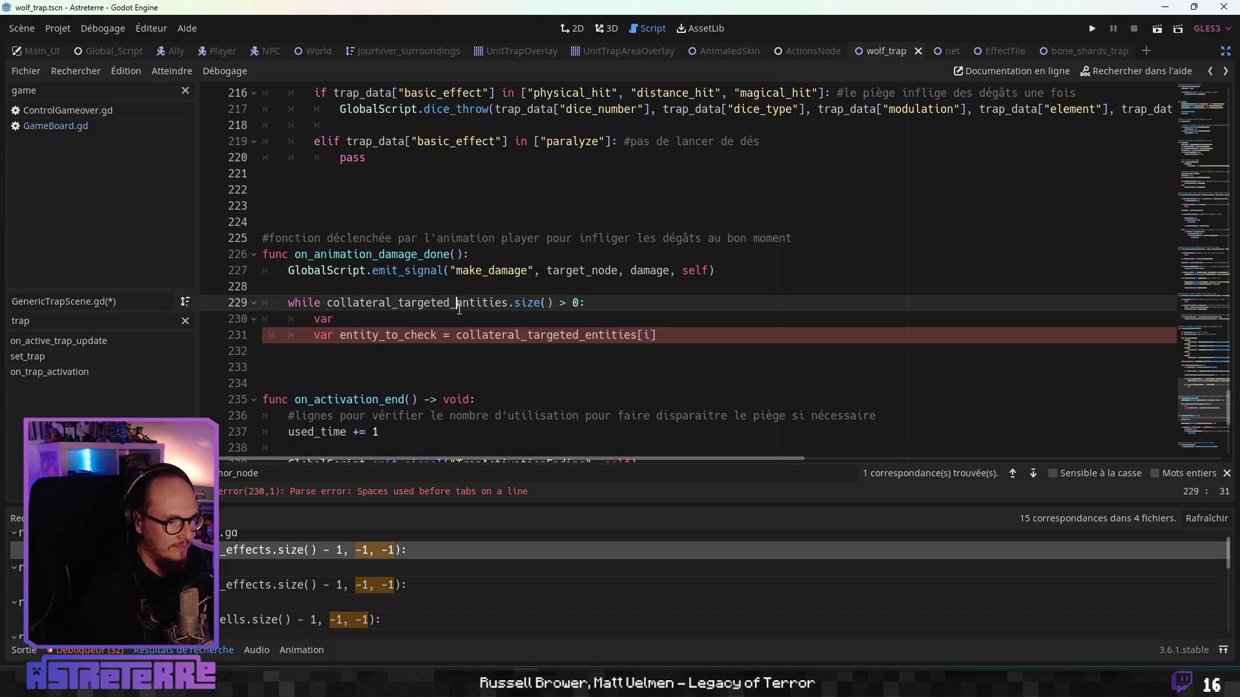
left_click(402, 320)
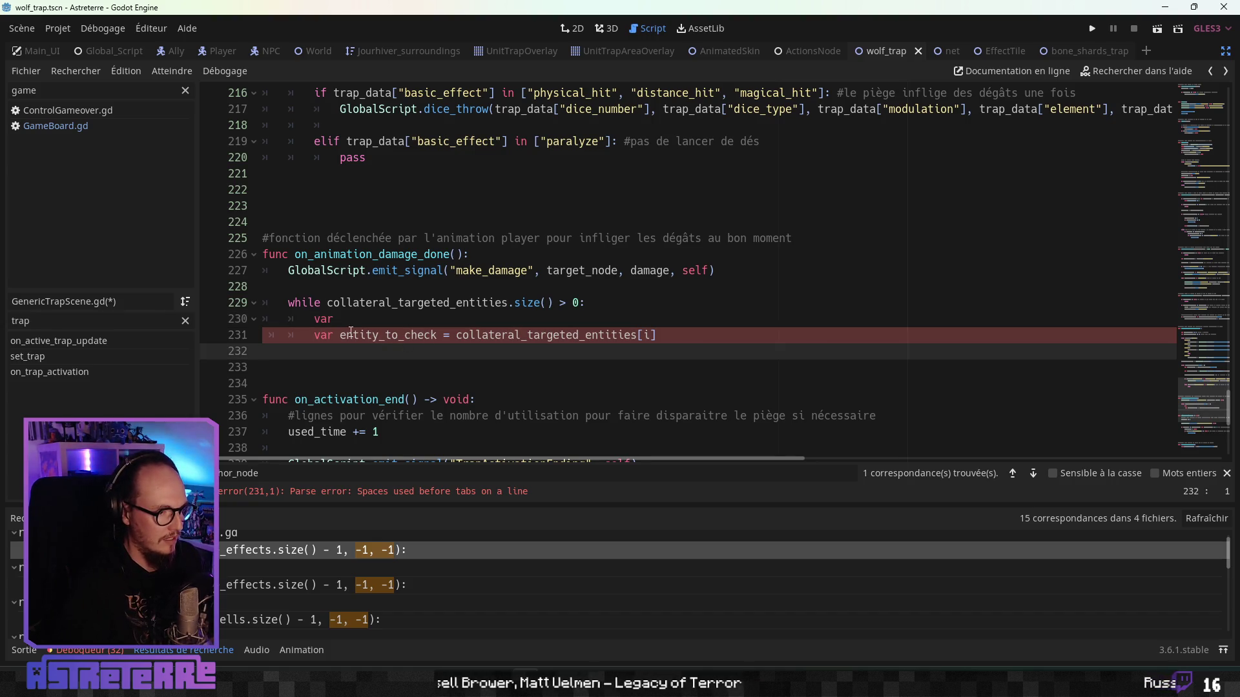
key("shift+Home")
key("shift+Home")
key("BackSpace")
key("Delete")
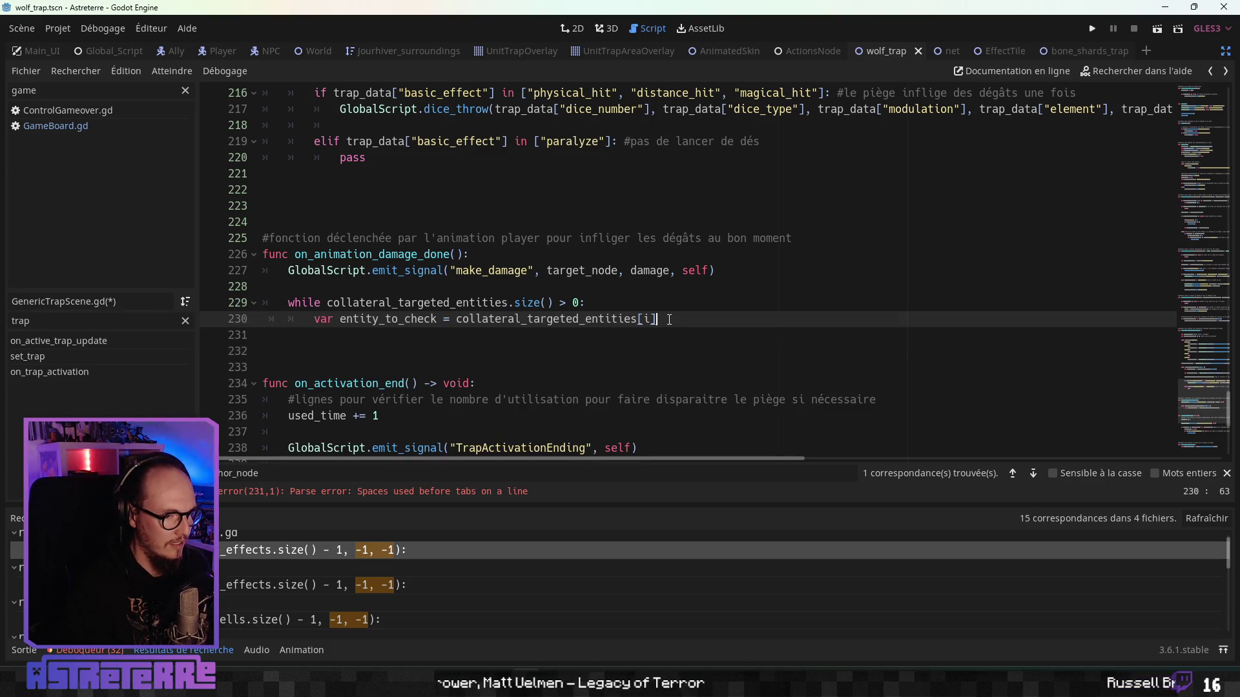
left_click_drag(670, 321, 639, 319)
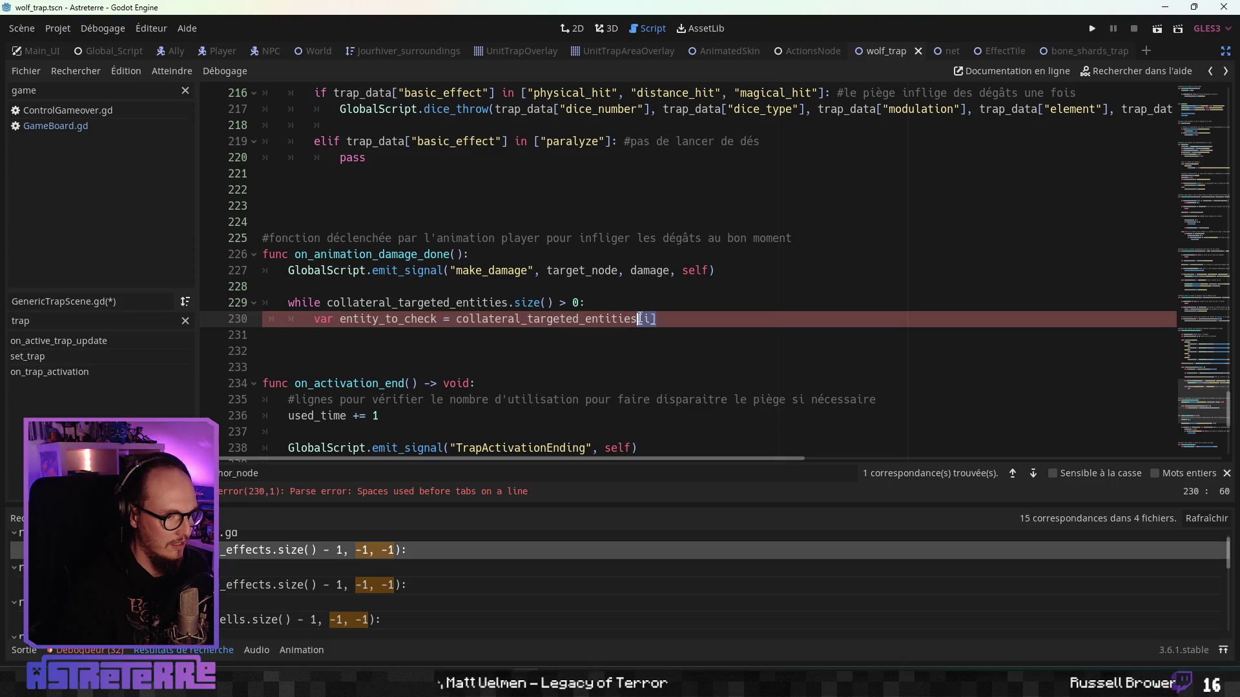
left_click(608, 302)
key("Return")
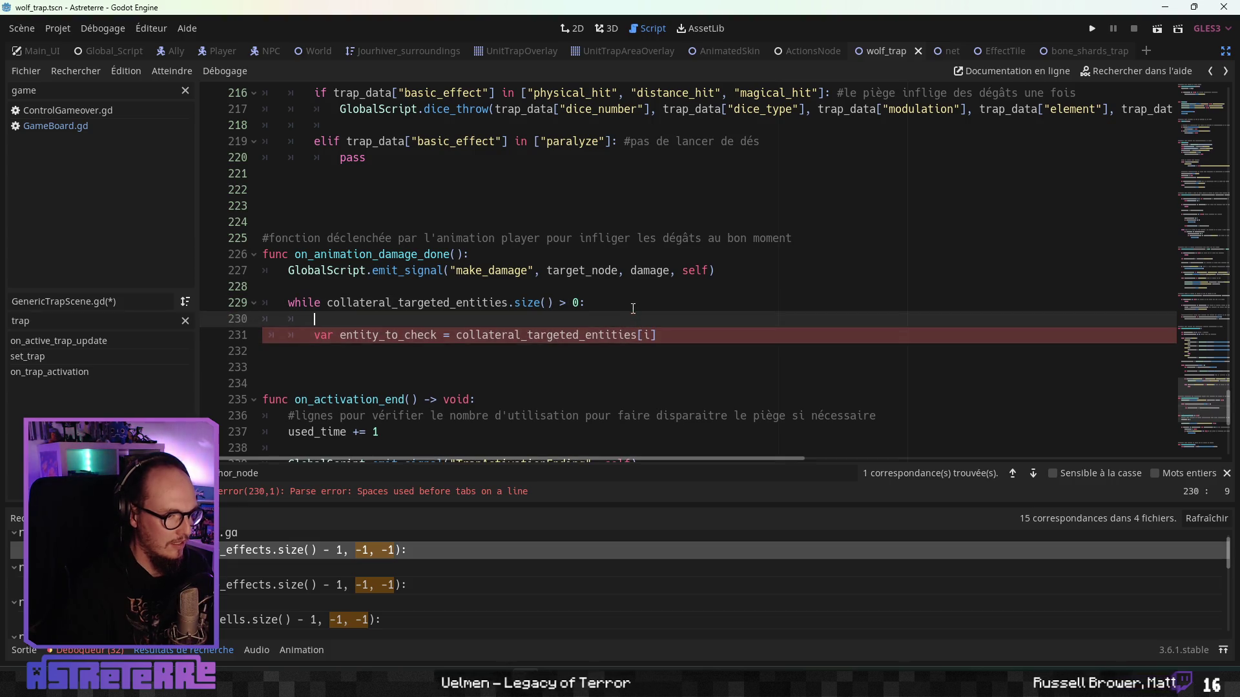
Step: Rename entity_to_check to entities_to_check, append () on line 231, and drop the blank line
left_click(377, 334)
key("BackSpace")
type("ies")
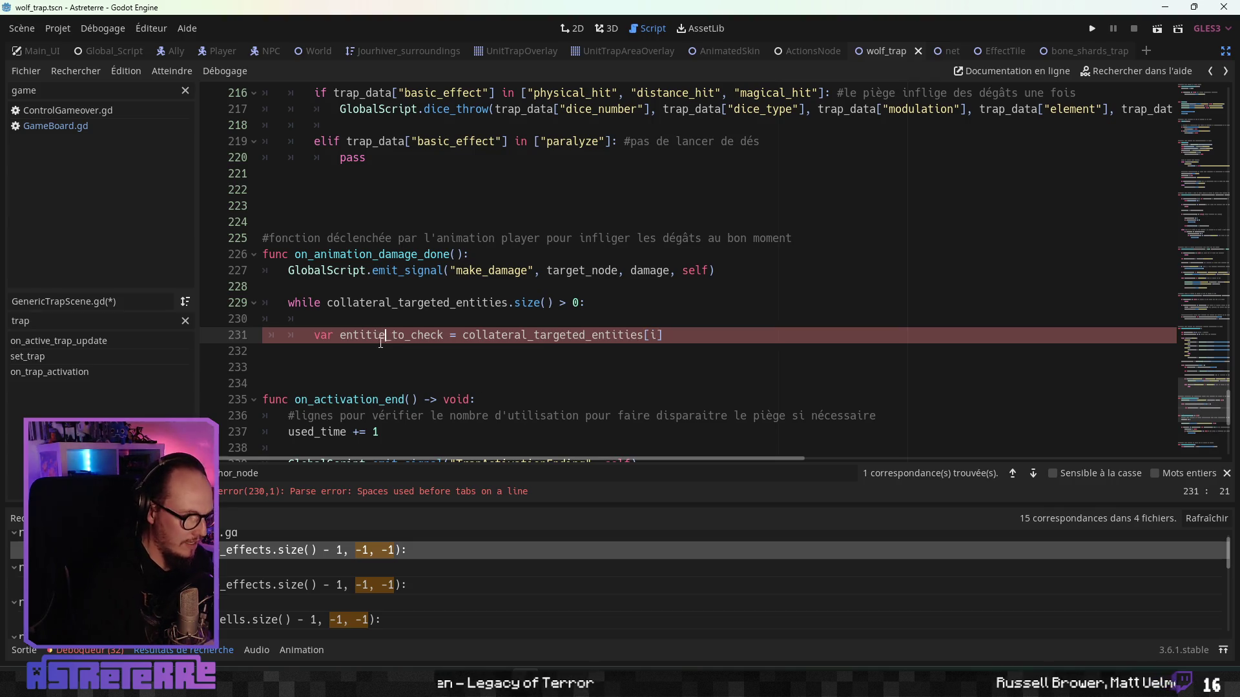
left_click_drag(391, 335, 340, 336)
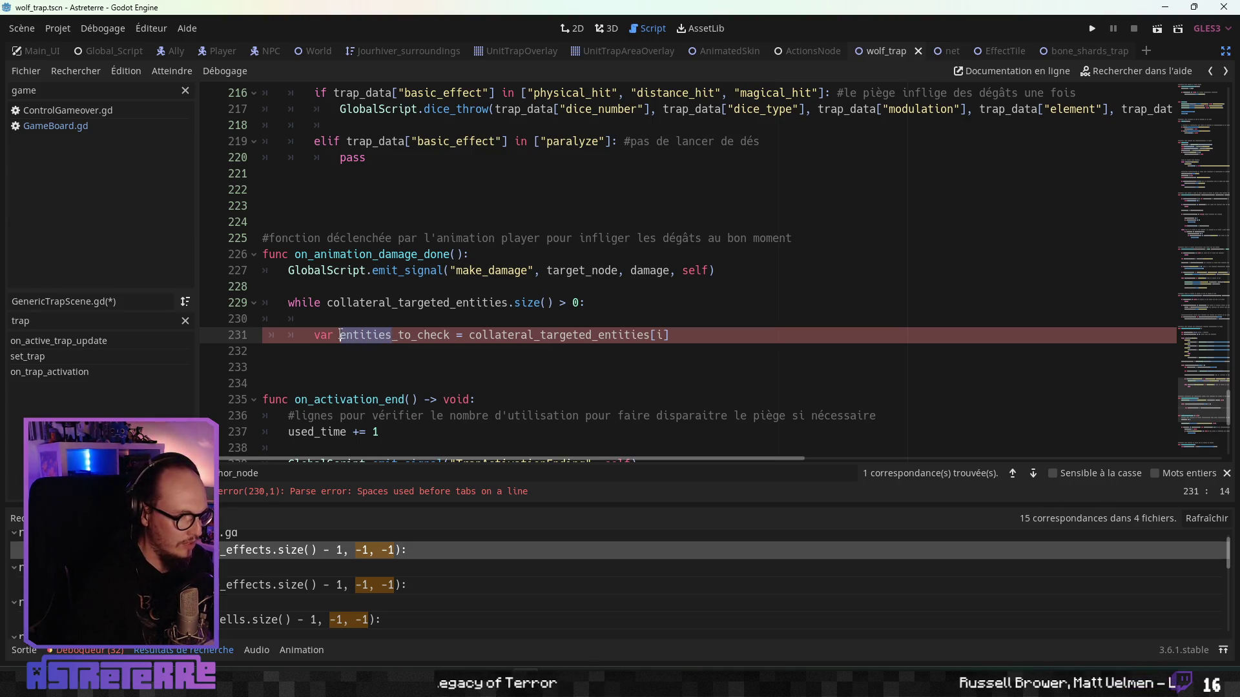
left_click(529, 335)
type(".keys")
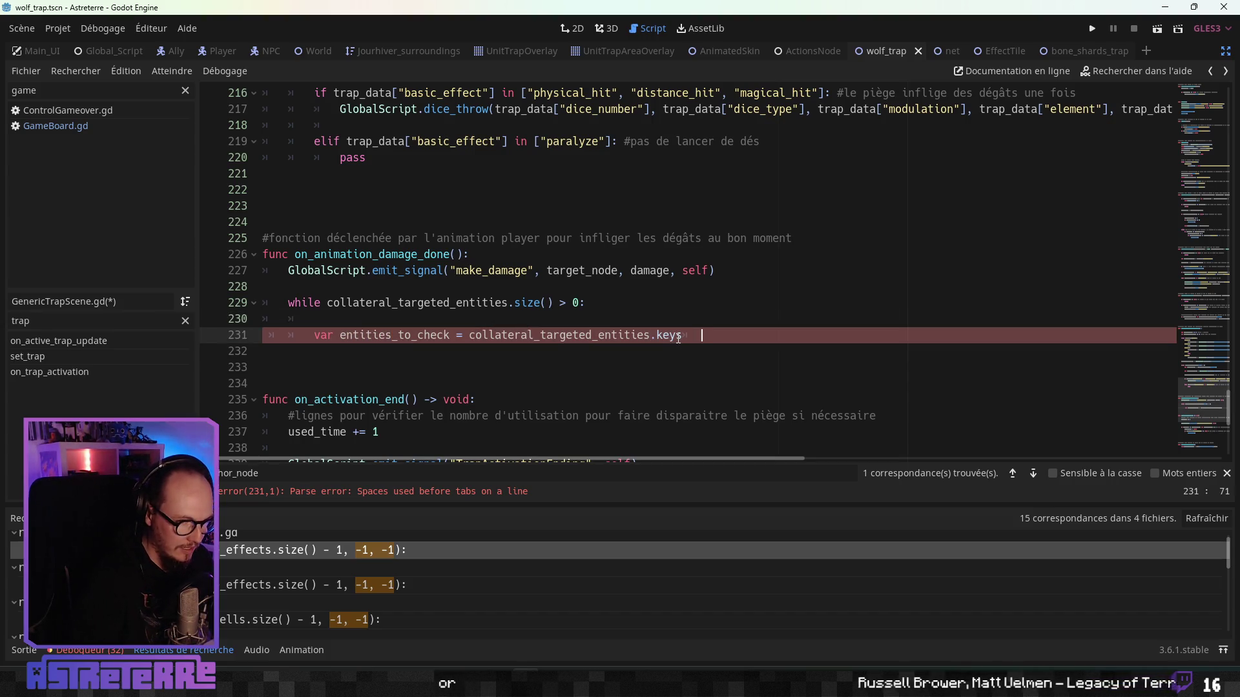
type("()")
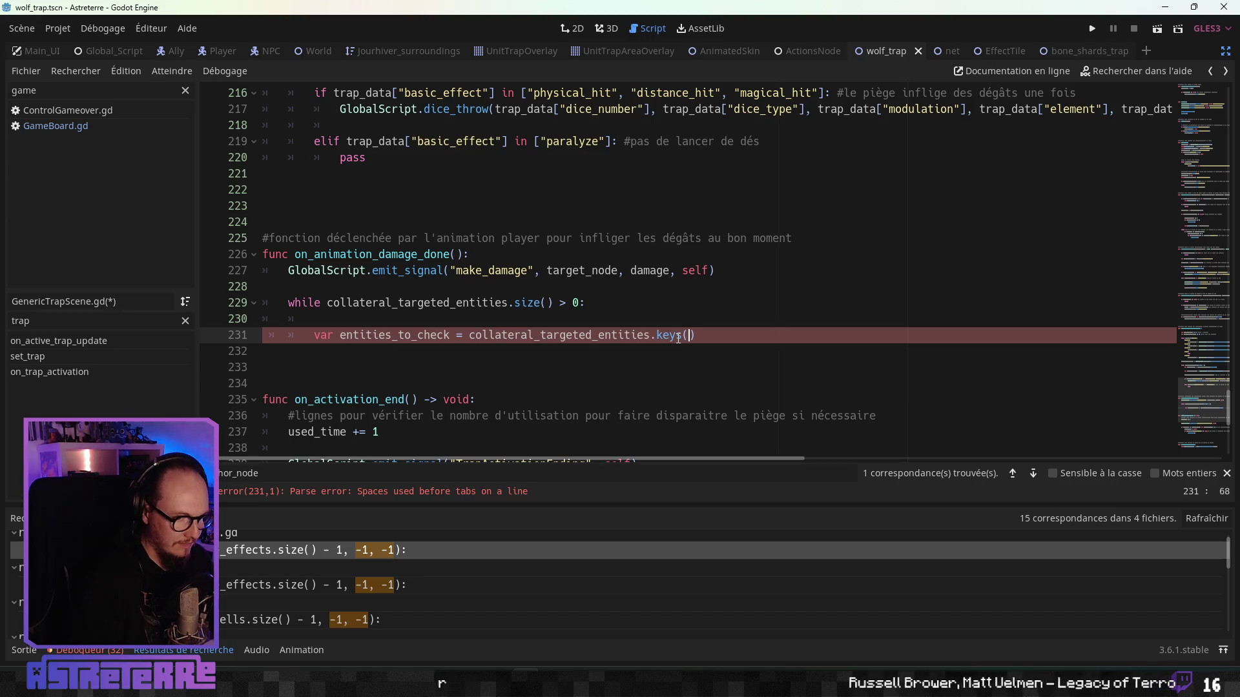
key("Up")
key("ctrl+shift+k")
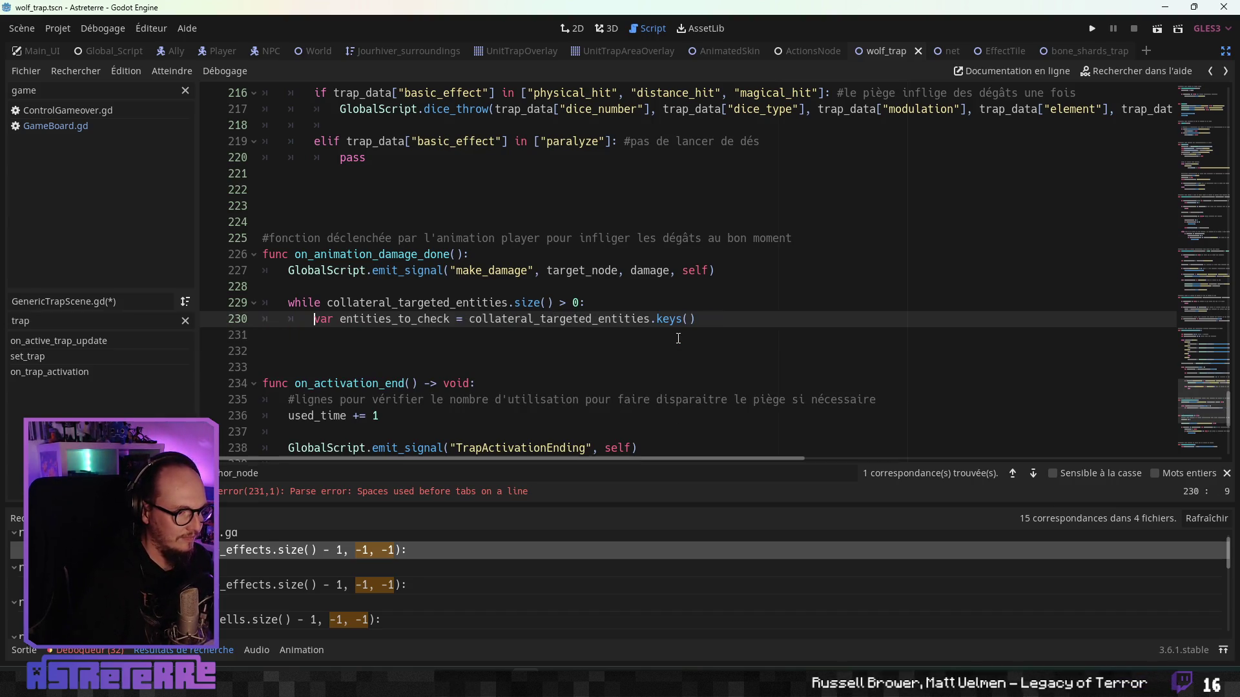
Step: Rewrite line 229 as while entities_to_check = collateral_targeted_entities.keys()
left_click_drag(584, 303, 288, 303)
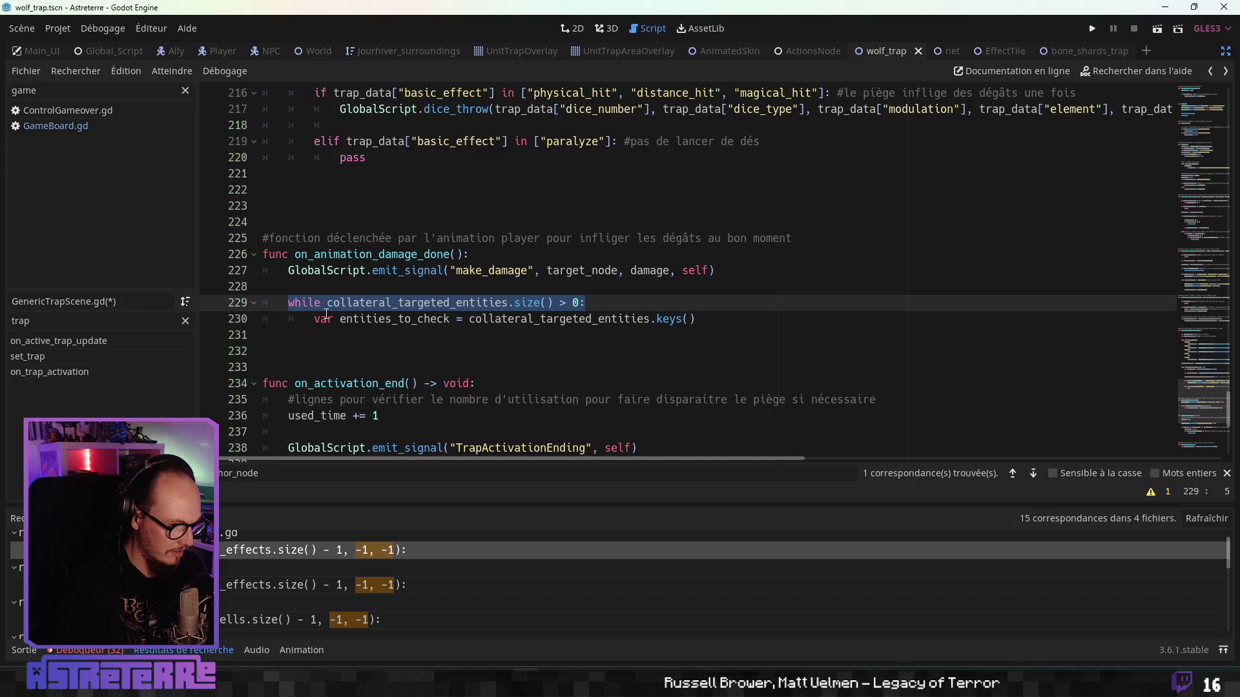
key("Delete")
key("Delete")
key("Delete")
key("Delete")
key("Delete")
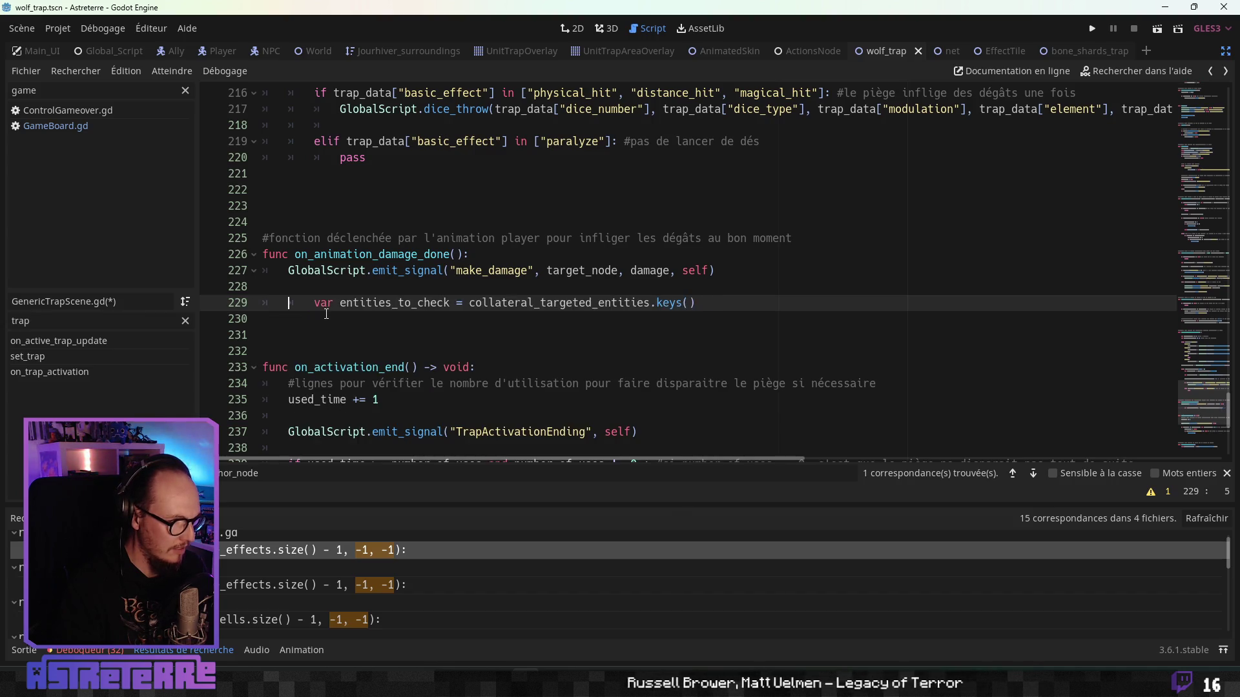
type("while")
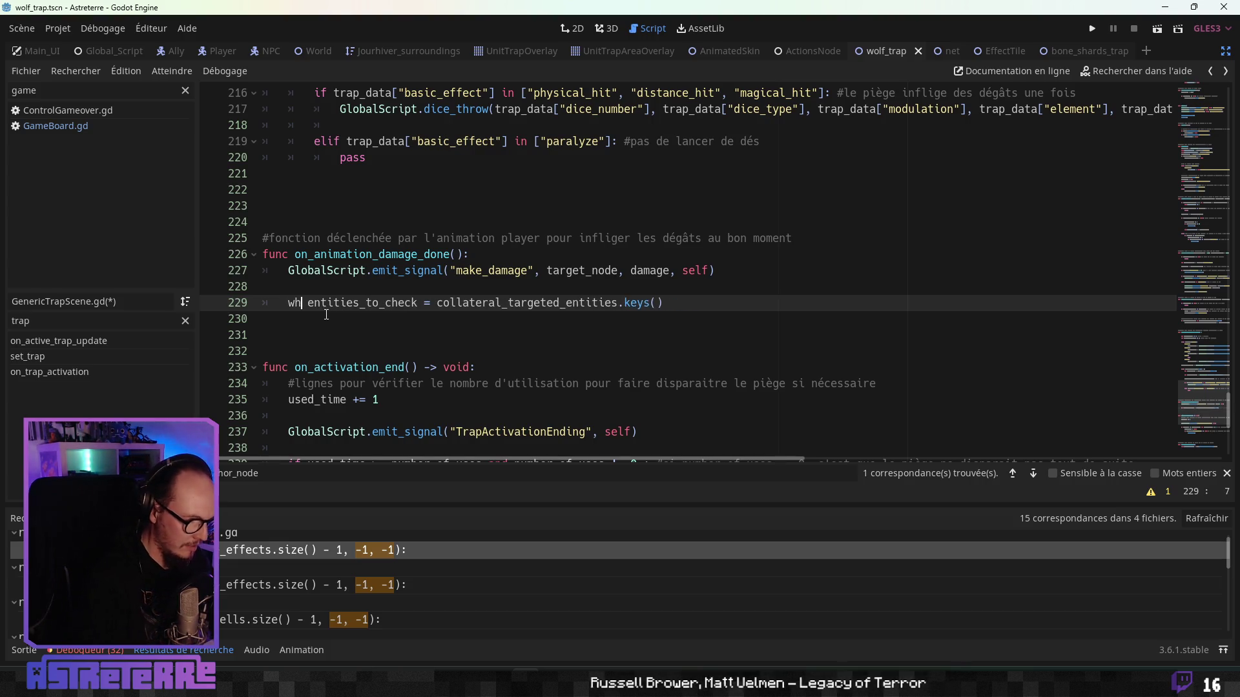
left_click(699, 301)
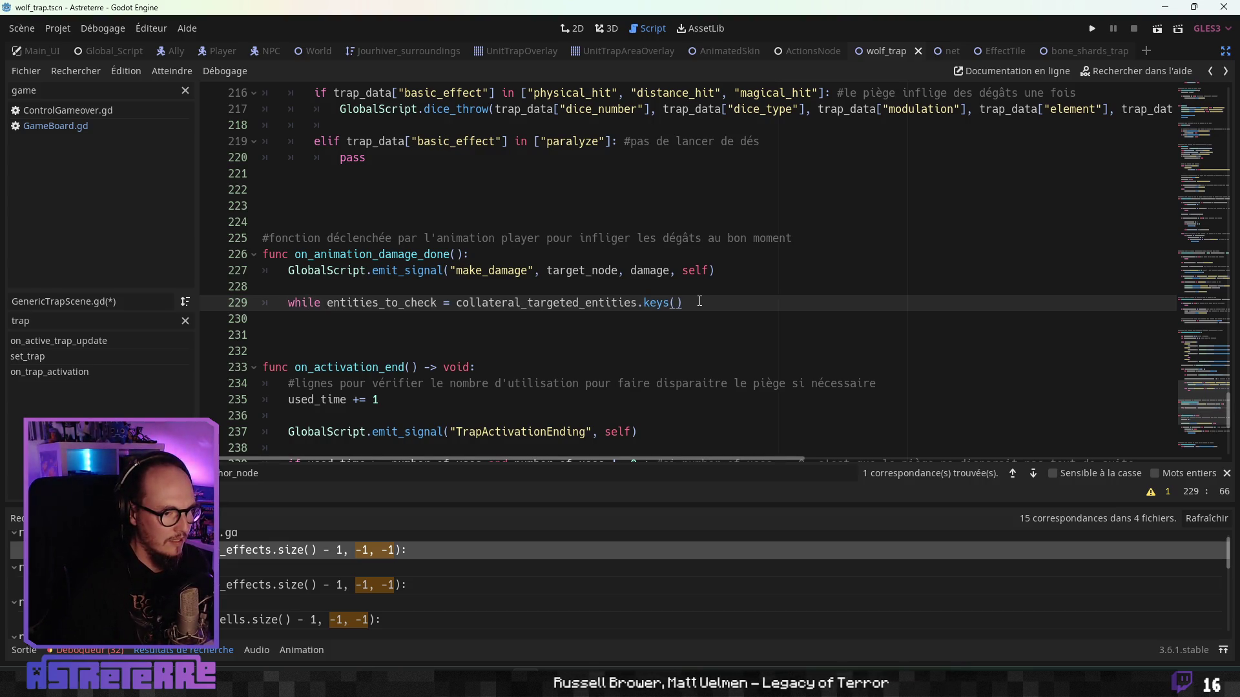
type(".siz")
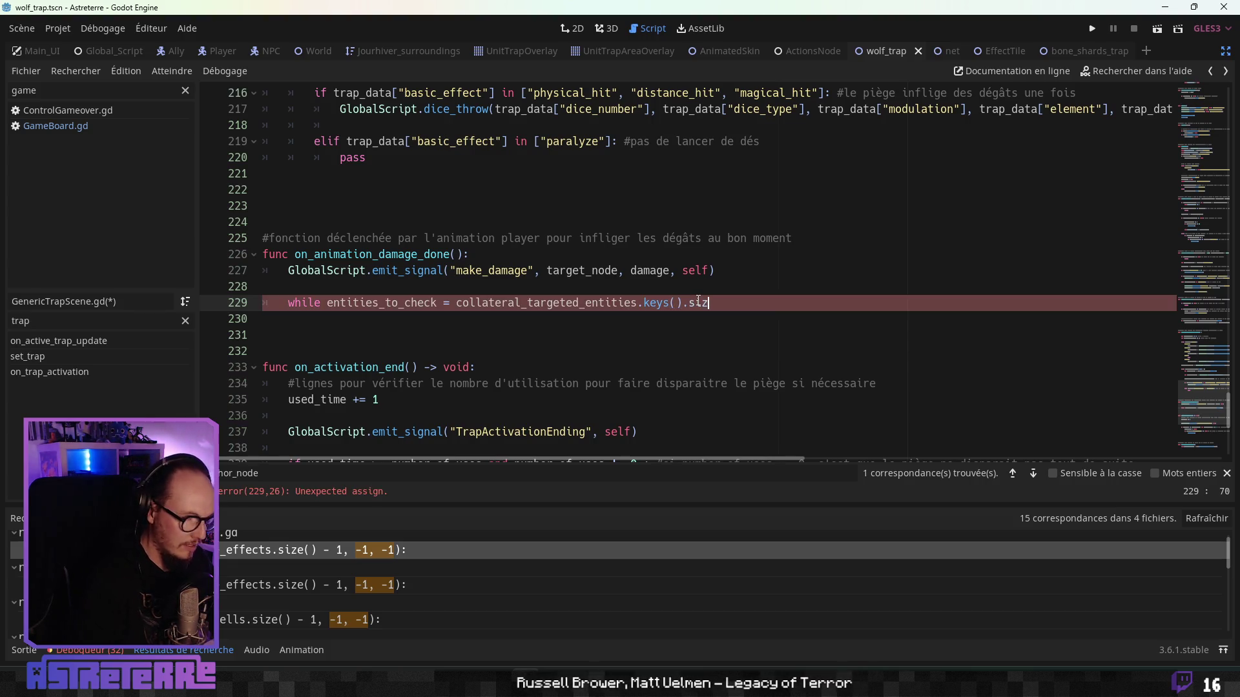
type("e() > 0")
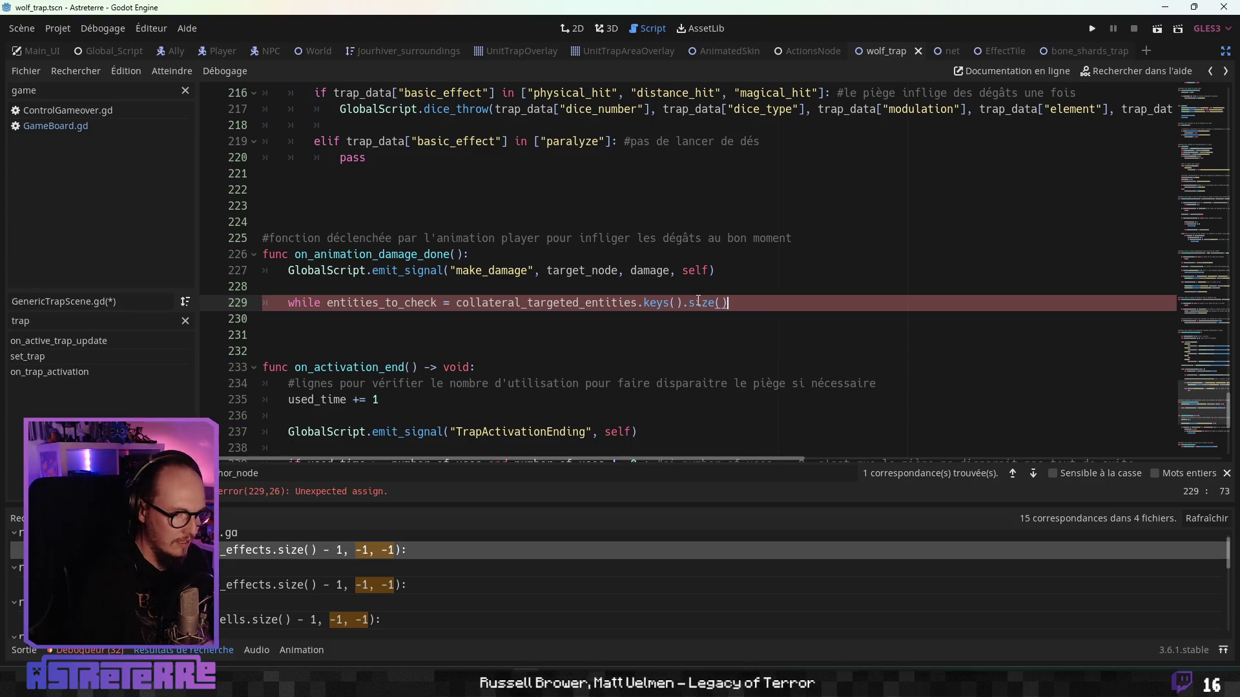
key("BackSpace")
key("BackSpace")
key("BackSpace")
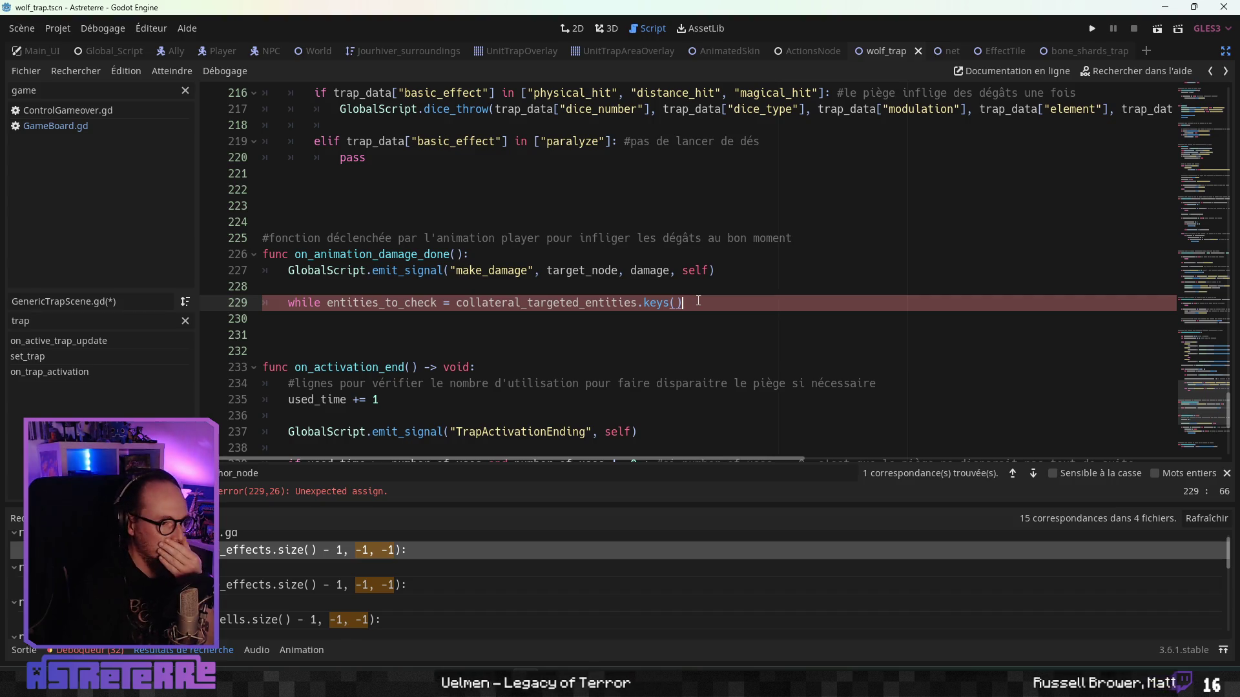
left_click(290, 301)
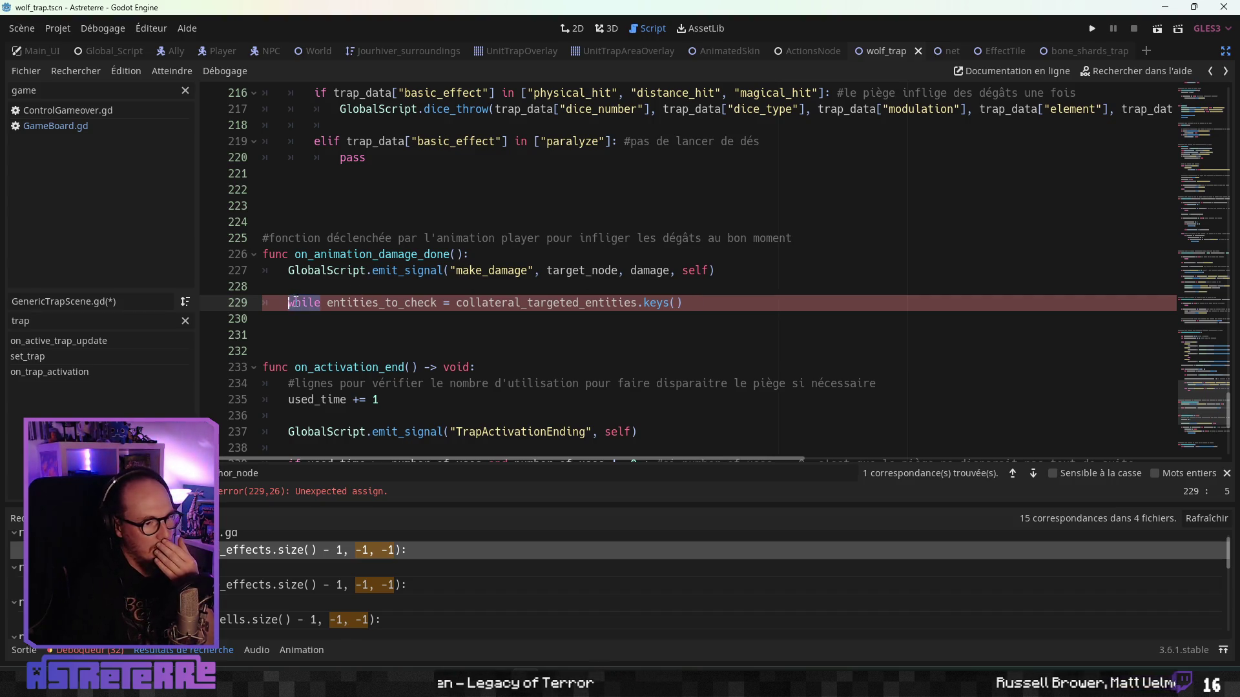
Step: Replace while with var to declare entities_to_check on line 229
key("ctrl+Delete")
type("var")
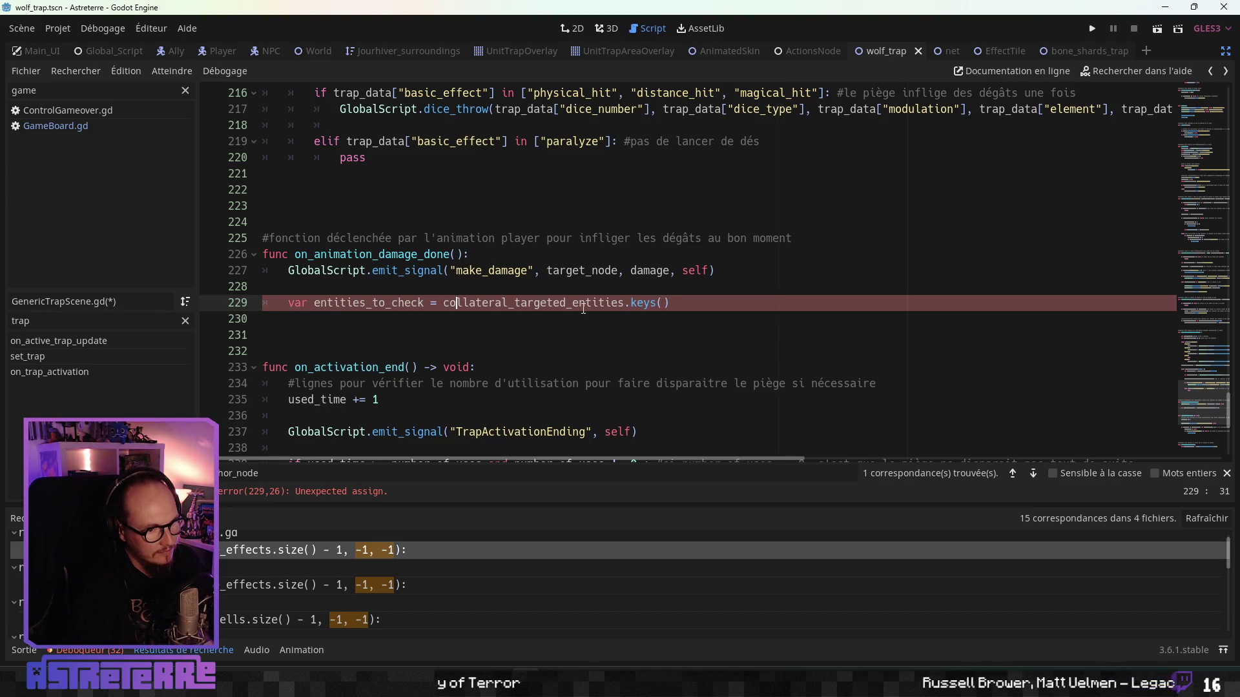
left_click(698, 308)
key("Return")
type("w")
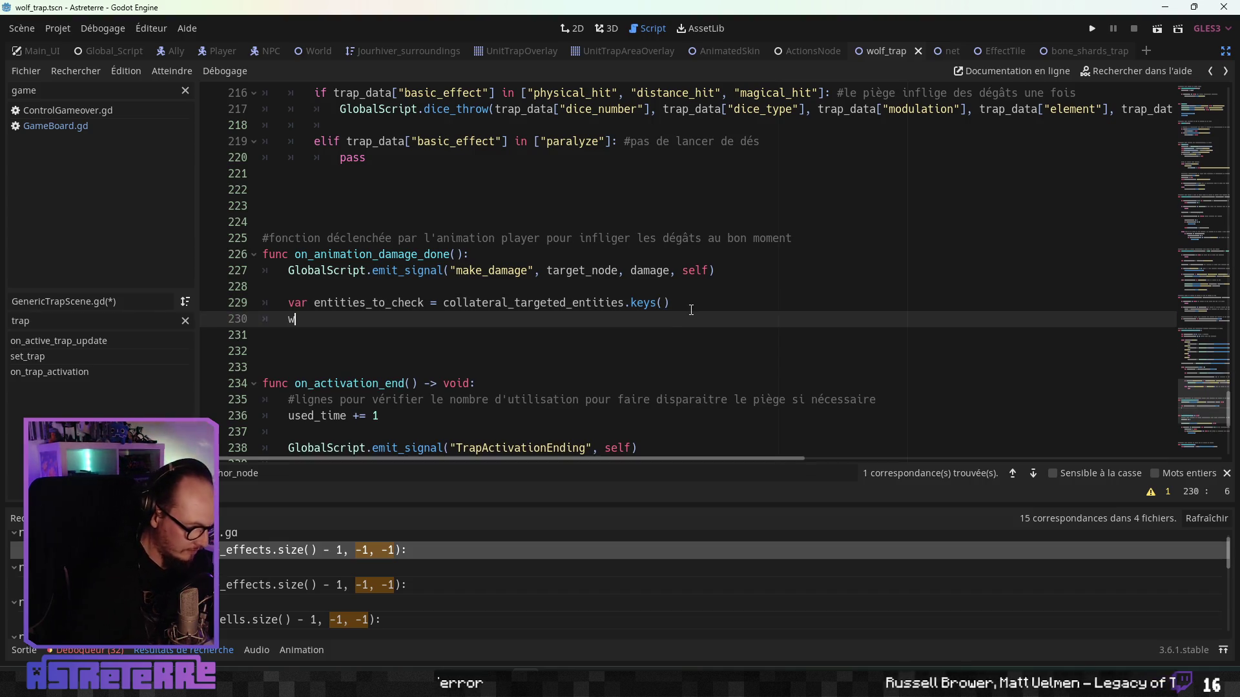
Step: Add the loop 'while entities_to_check.size() > 0:' below the declaration
type("hile")
double_click(368, 303)
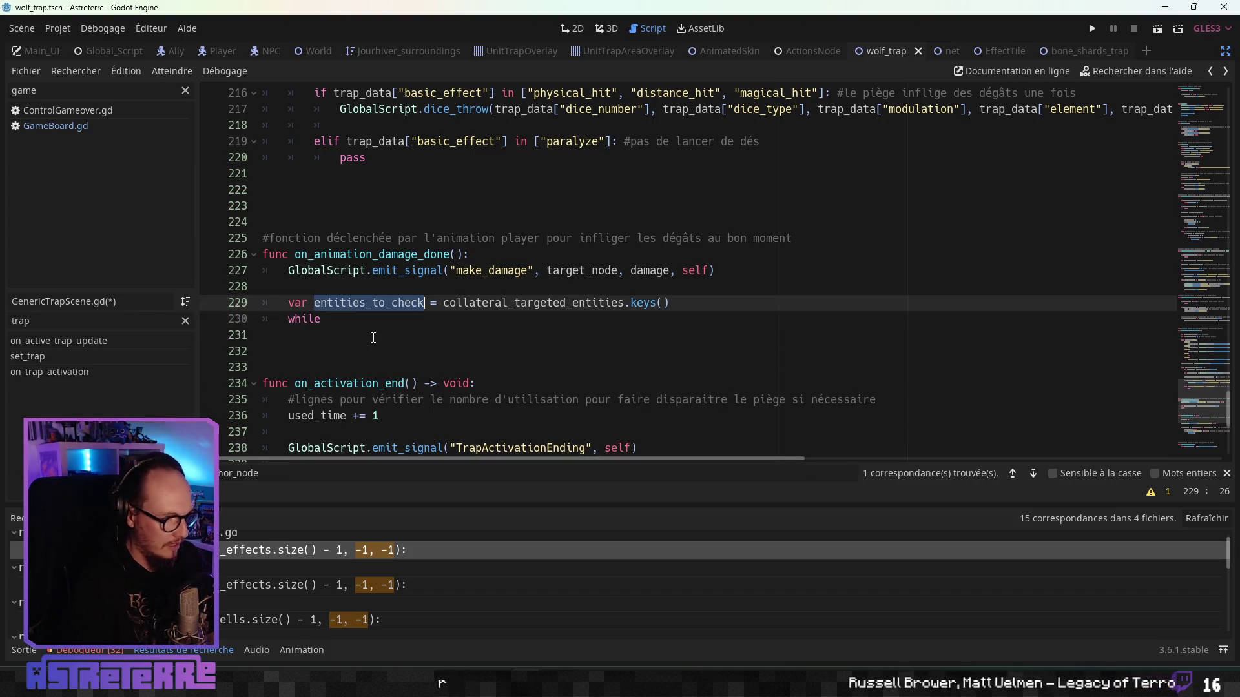
left_click(379, 325)
type("entities_to_check")
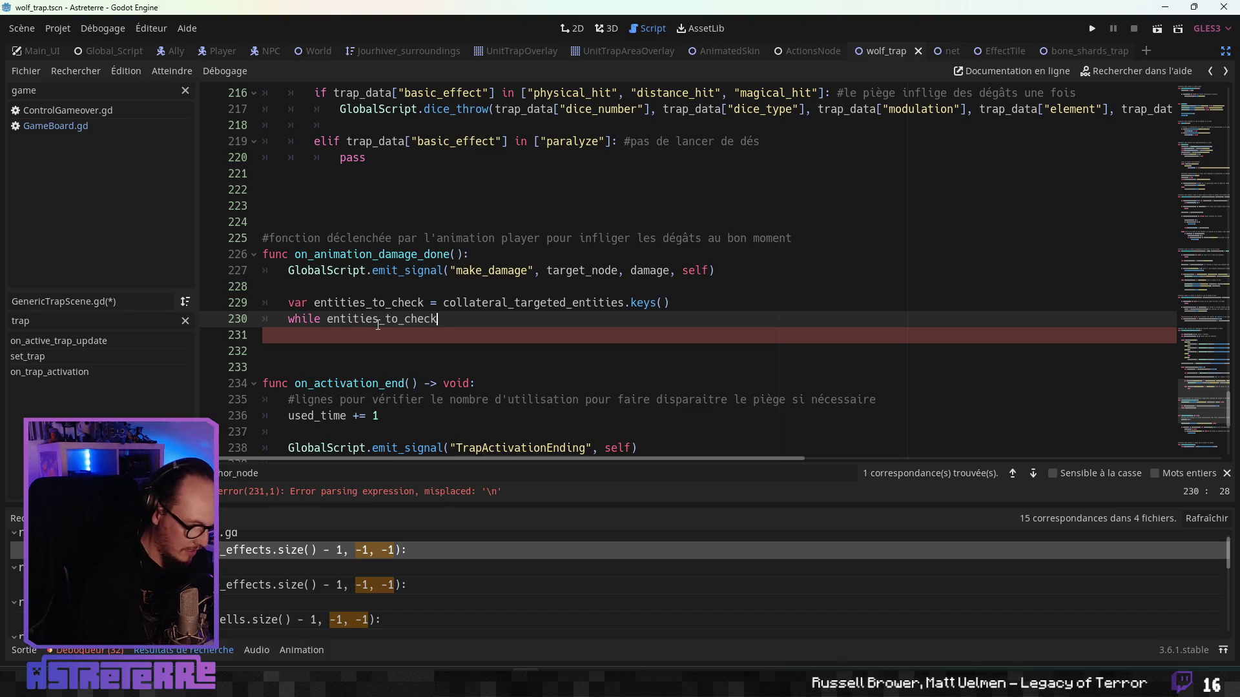
type(".si")
key("Return")
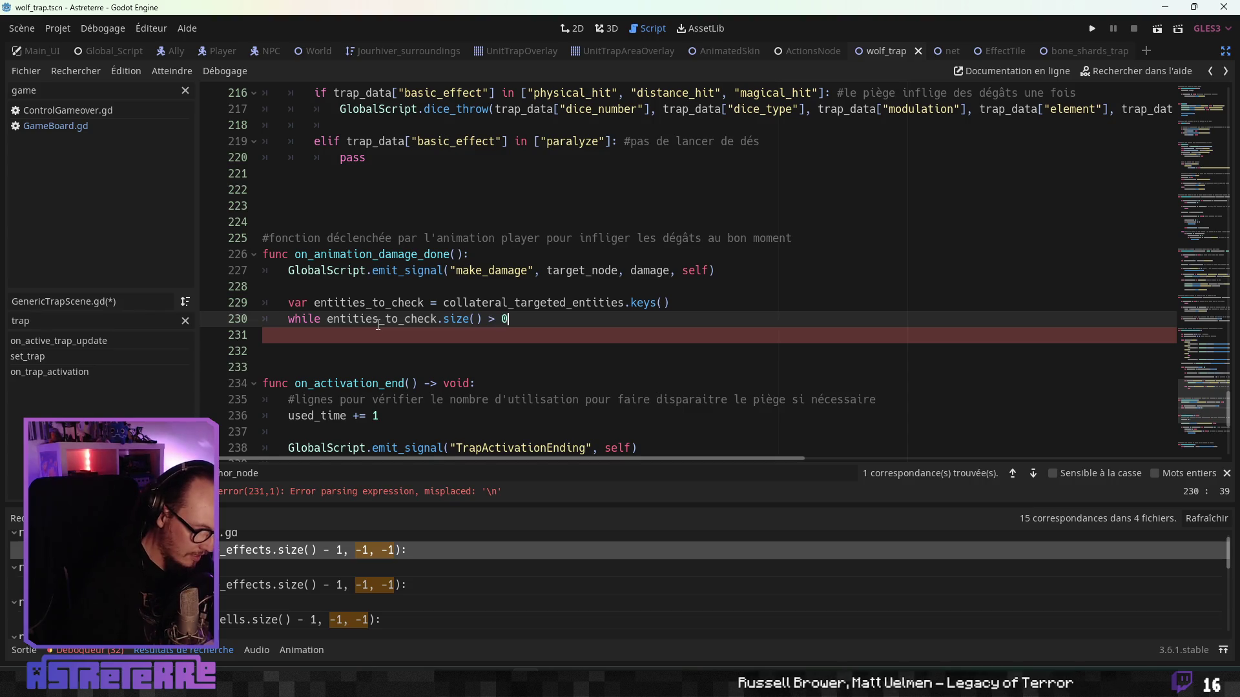
type(":")
Step: Start 'var entity_to_damage = entities_to_check' inside the while loop
key("Return")
type("entiot")
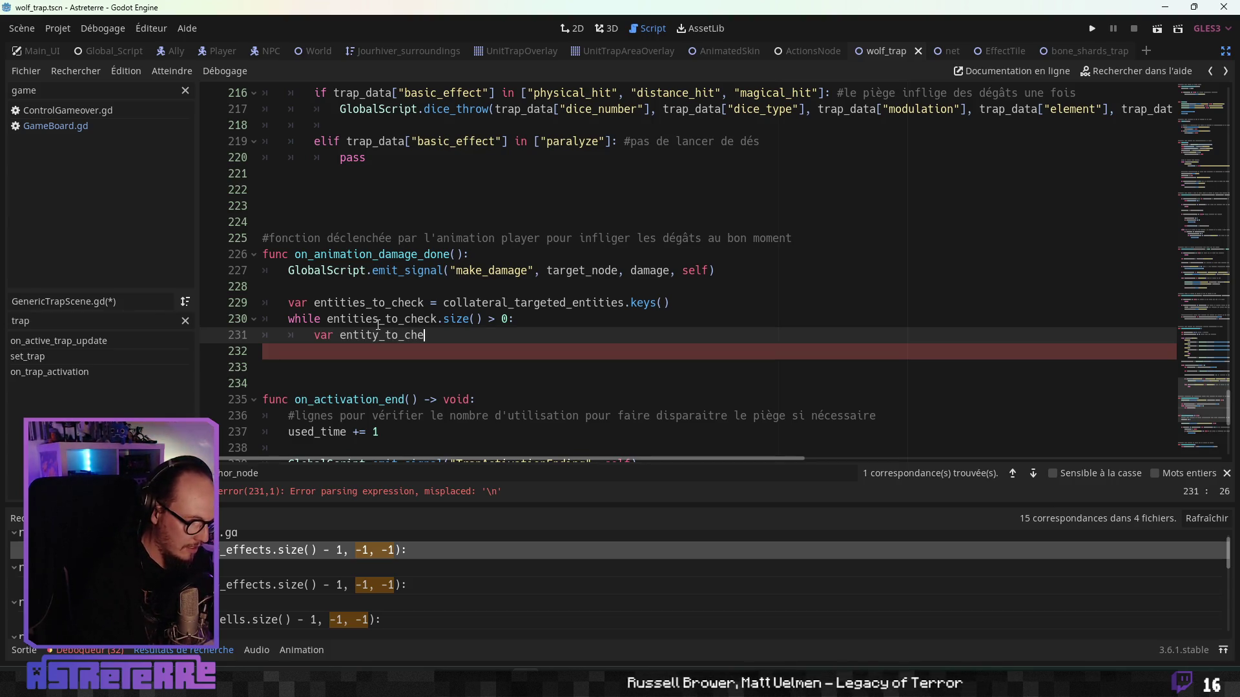
type("damage =")
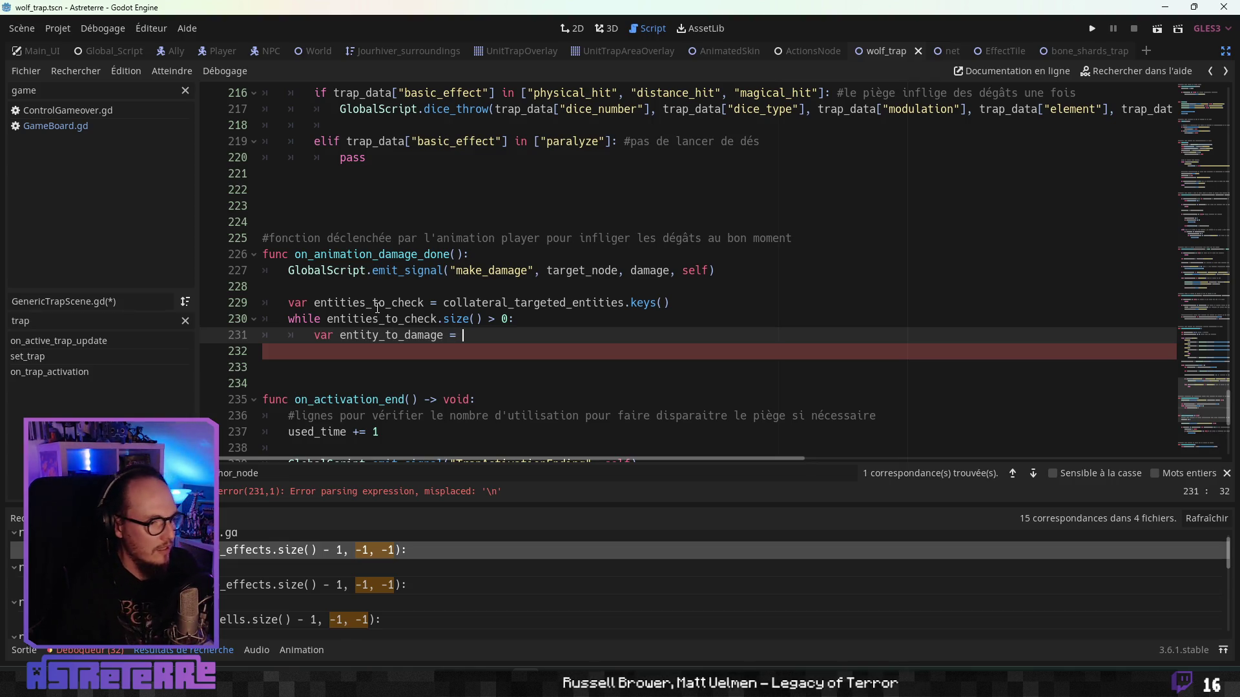
double_click(378, 304)
key("ctrl+c")
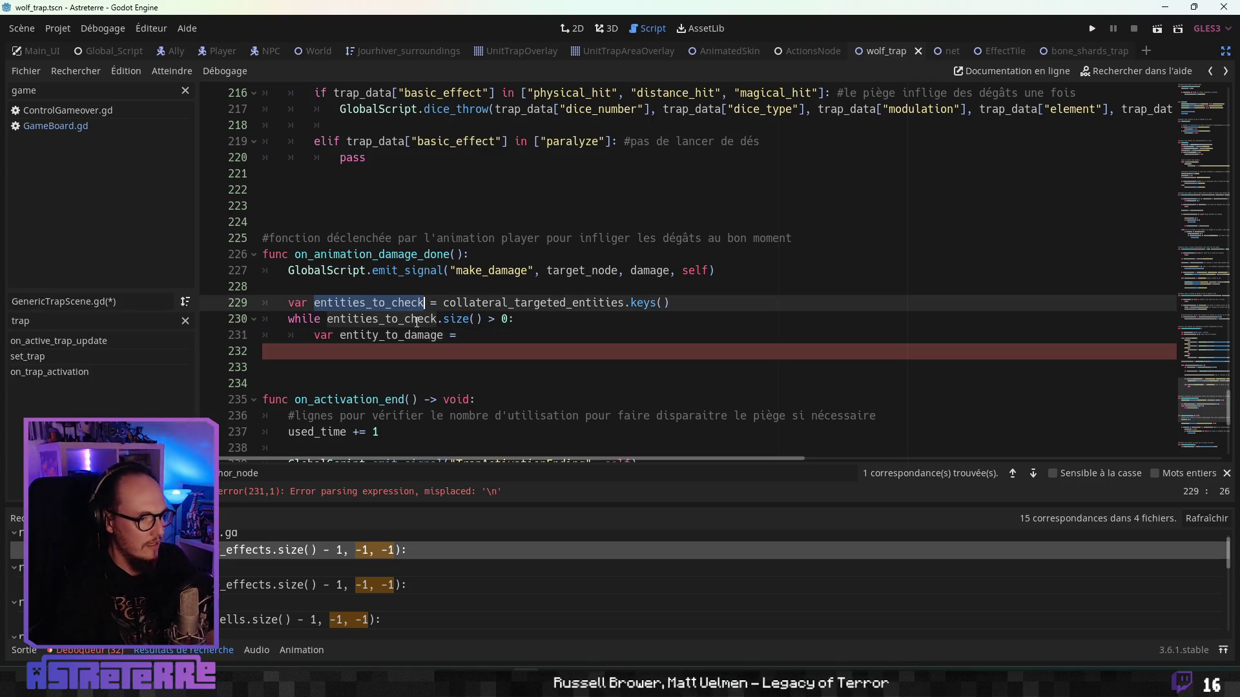
left_click(502, 339)
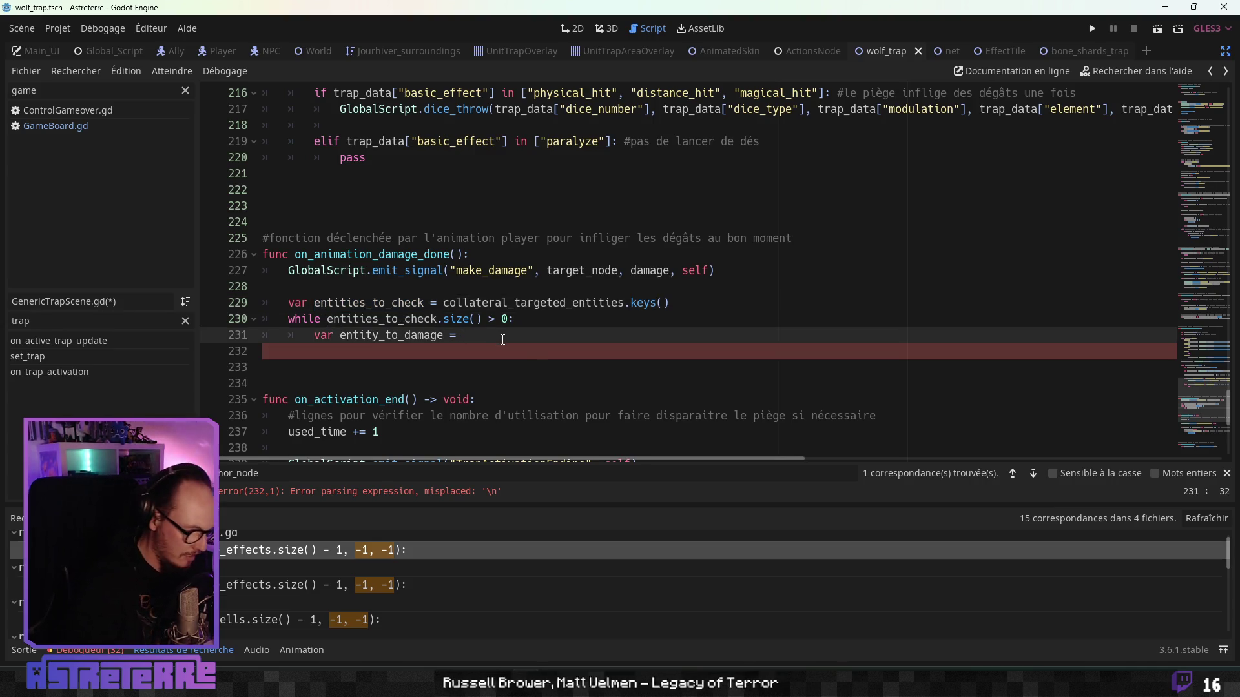
key("ctrl+v")
Step: Complete the assignment as entities_to_check.pop_back()
type(".pop")
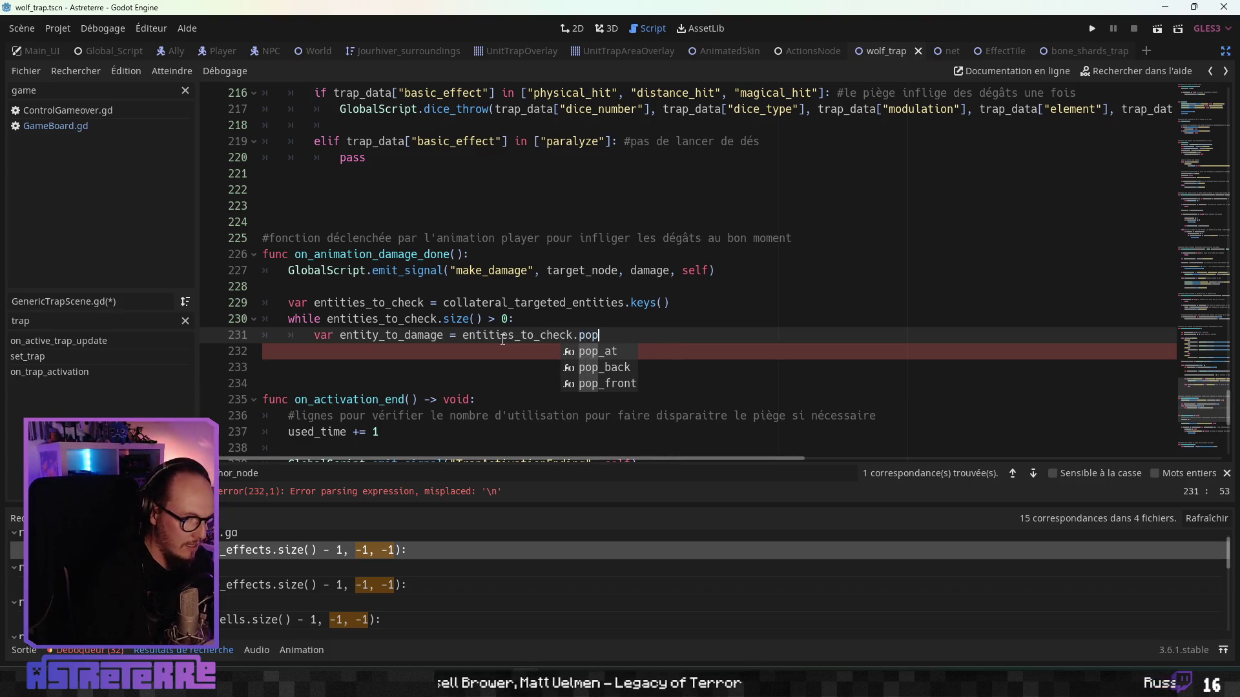
key("Down")
key("Return")
key("Return")
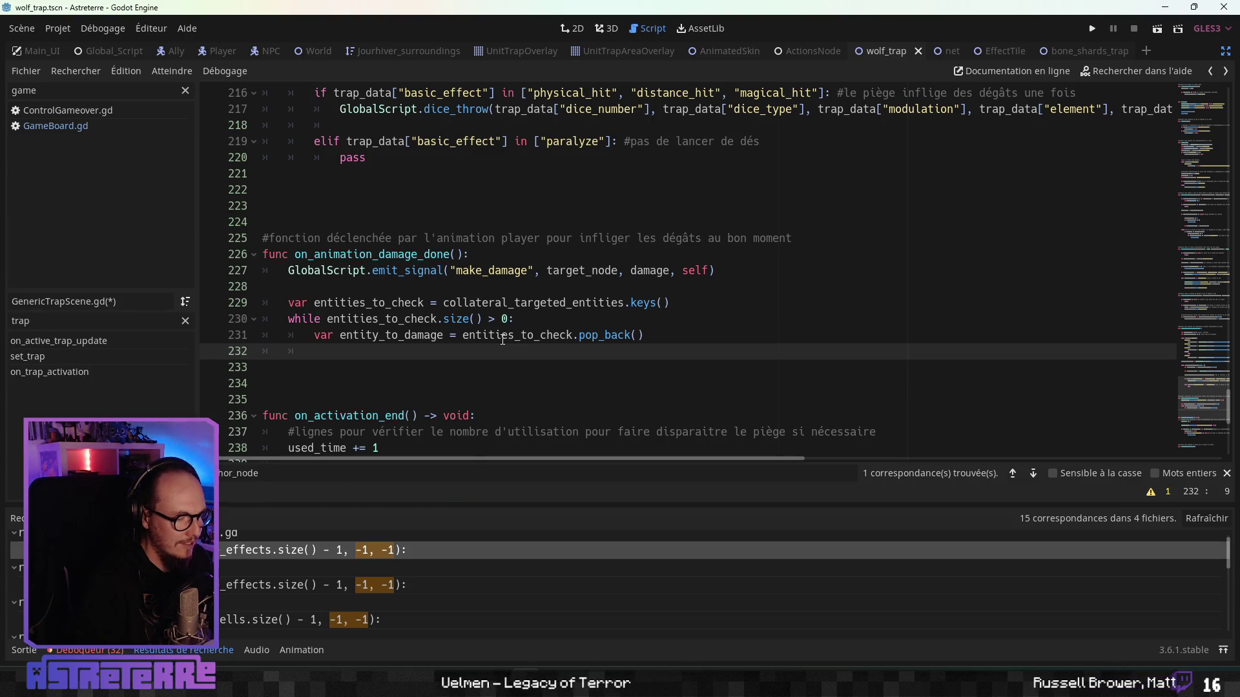
Step: Copy the make_damage emit line into the loop on line 232
left_click_drag(715, 271, 288, 272)
key("ctrl+c")
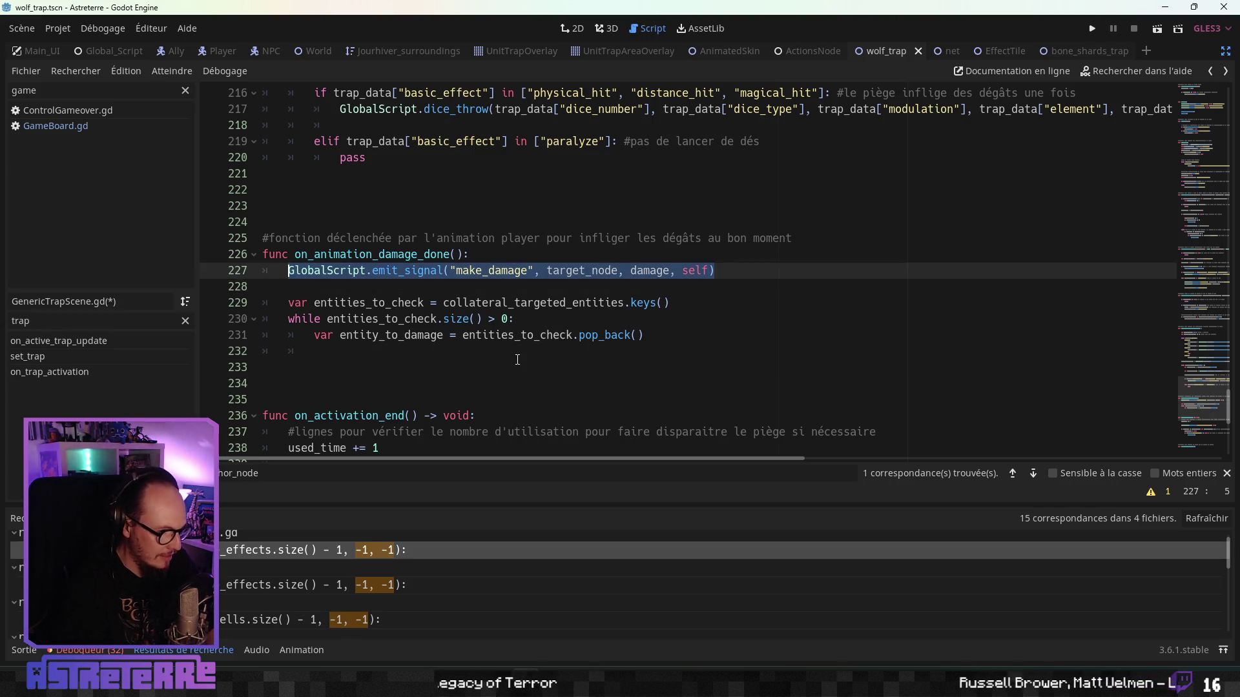
left_click(391, 342)
key("ctrl+v")
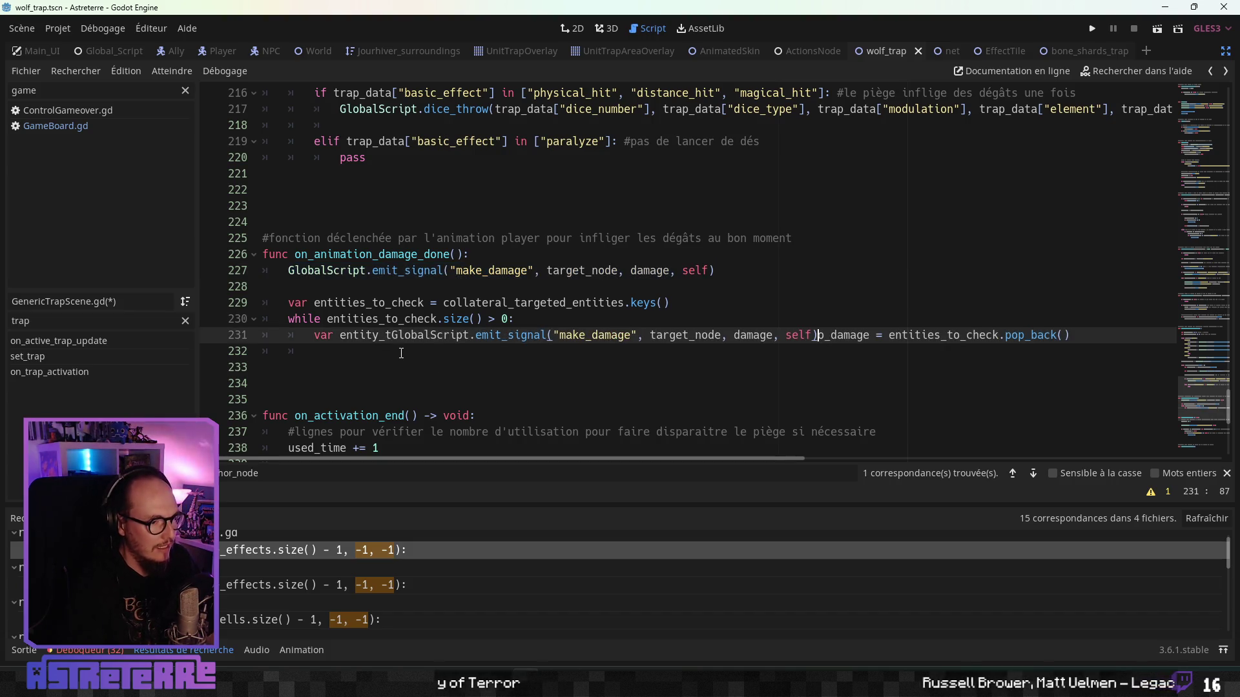
key("ctrl+z")
left_click(365, 353)
key("ctrl+v")
Step: Replace target_node with entity_to_damage in the copied emit line
left_click(489, 319)
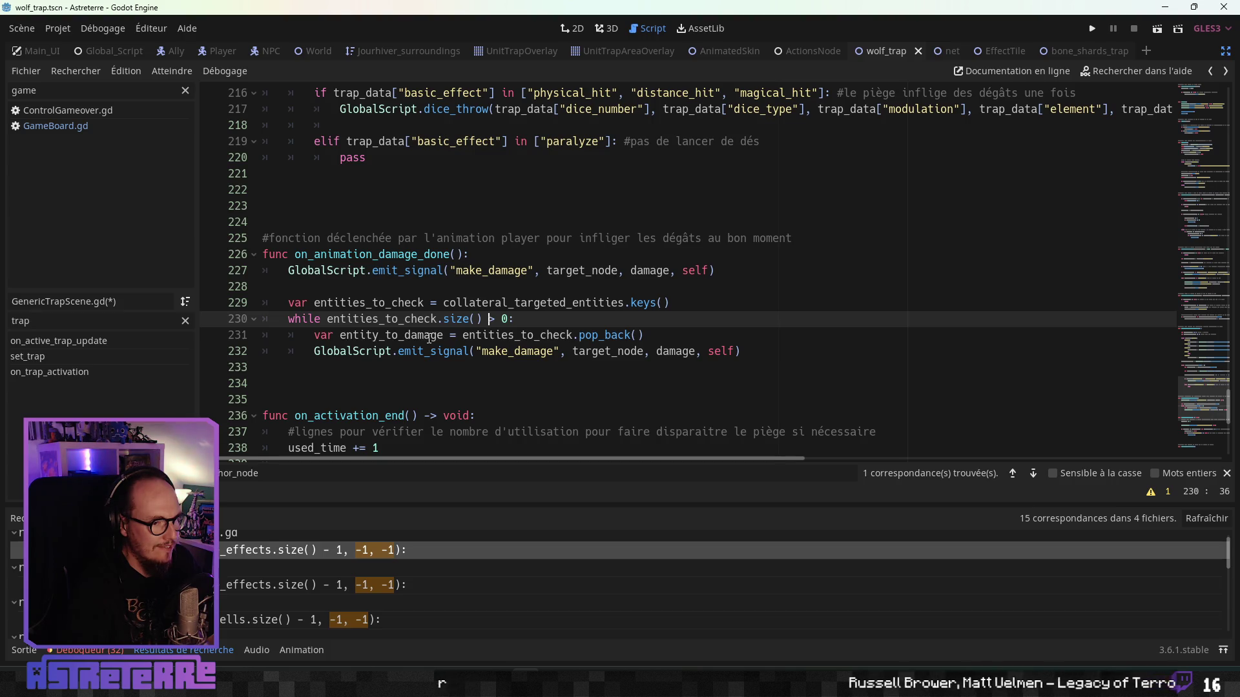
double_click(623, 351)
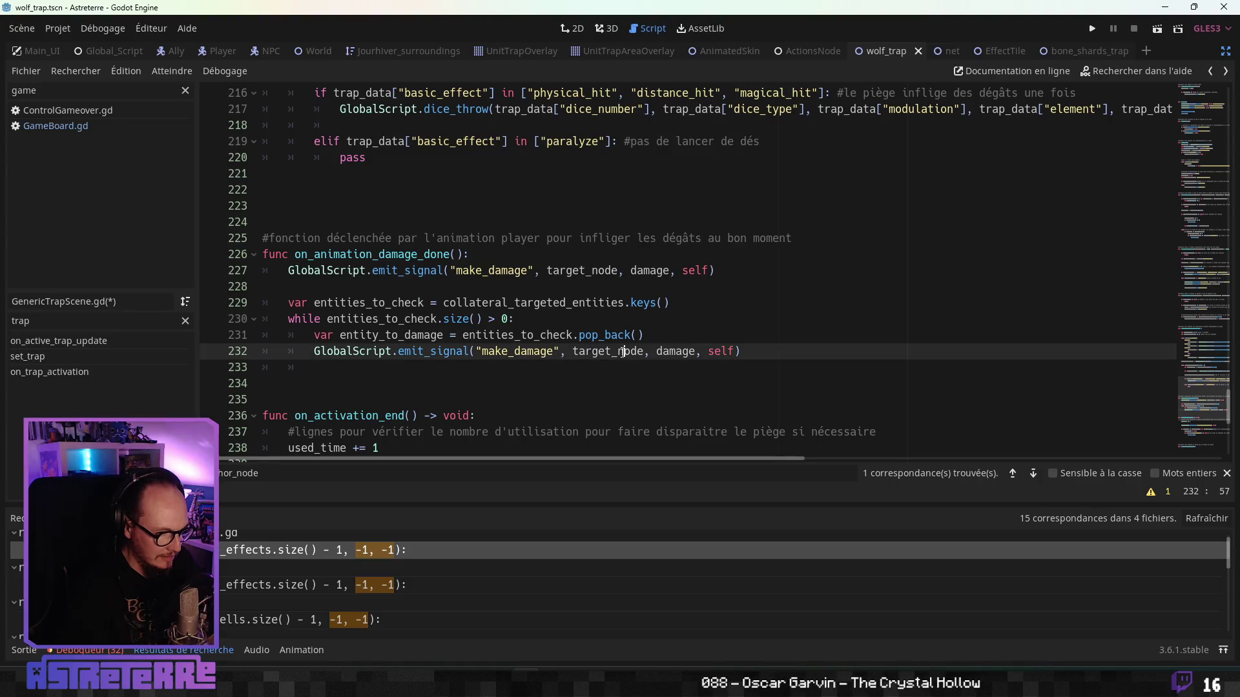
double_click(529, 303)
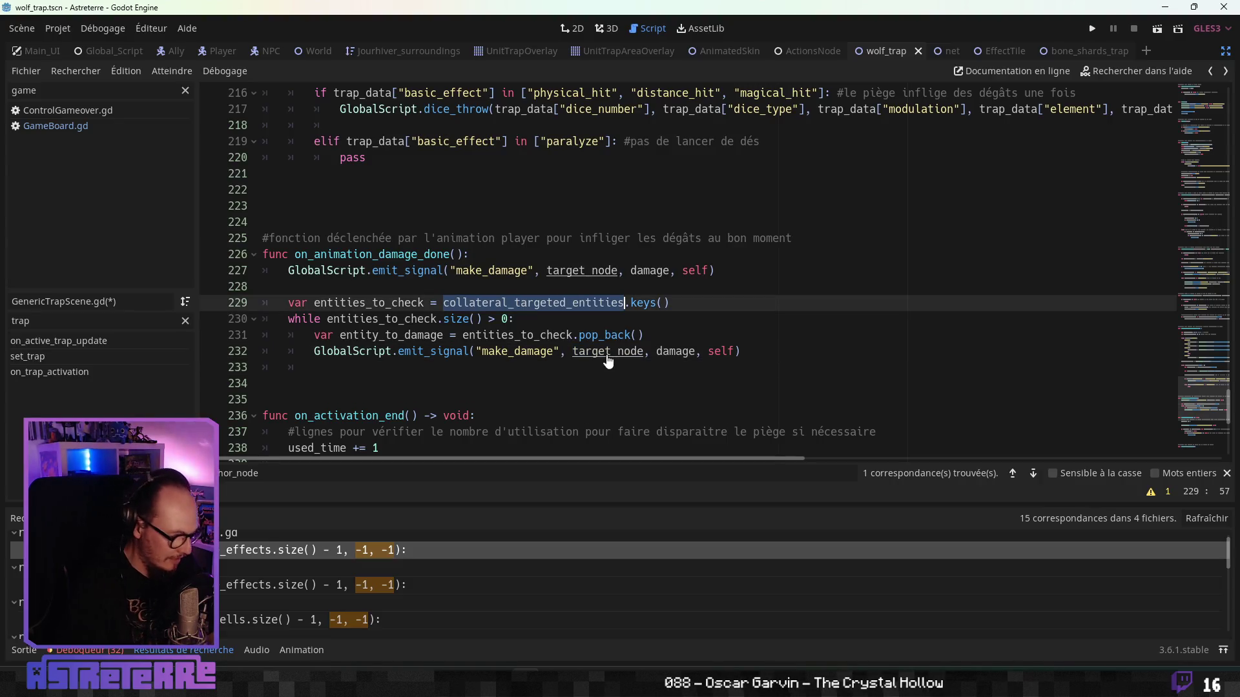
double_click(385, 335)
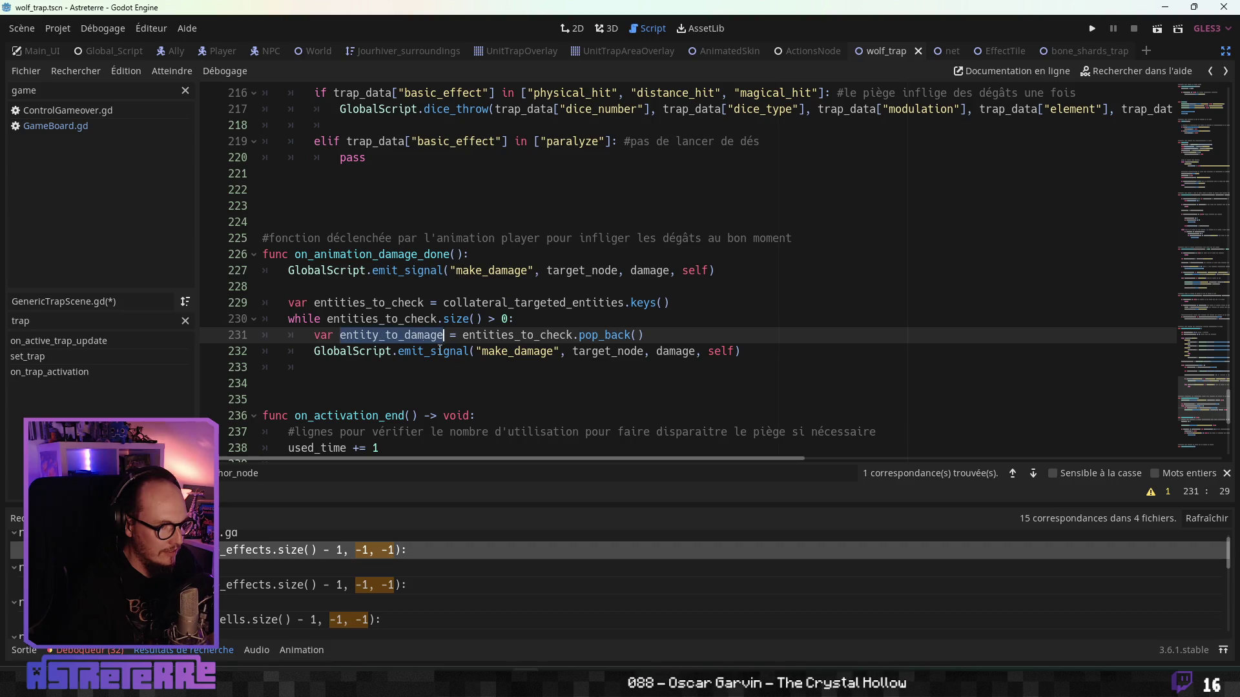
key("ctrl+c")
double_click(612, 353)
key("ctrl+v")
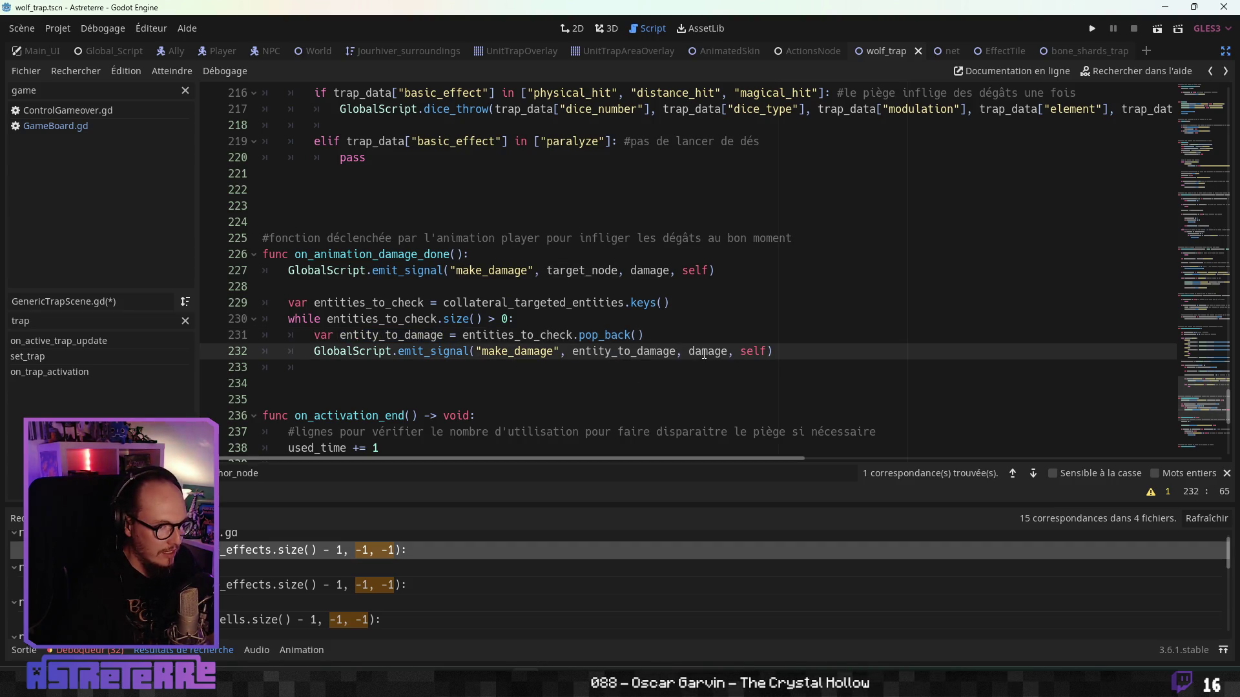
Step: Replace the damage argument with collateral_targeted_entities[entity_to_damage]
double_click(510, 335)
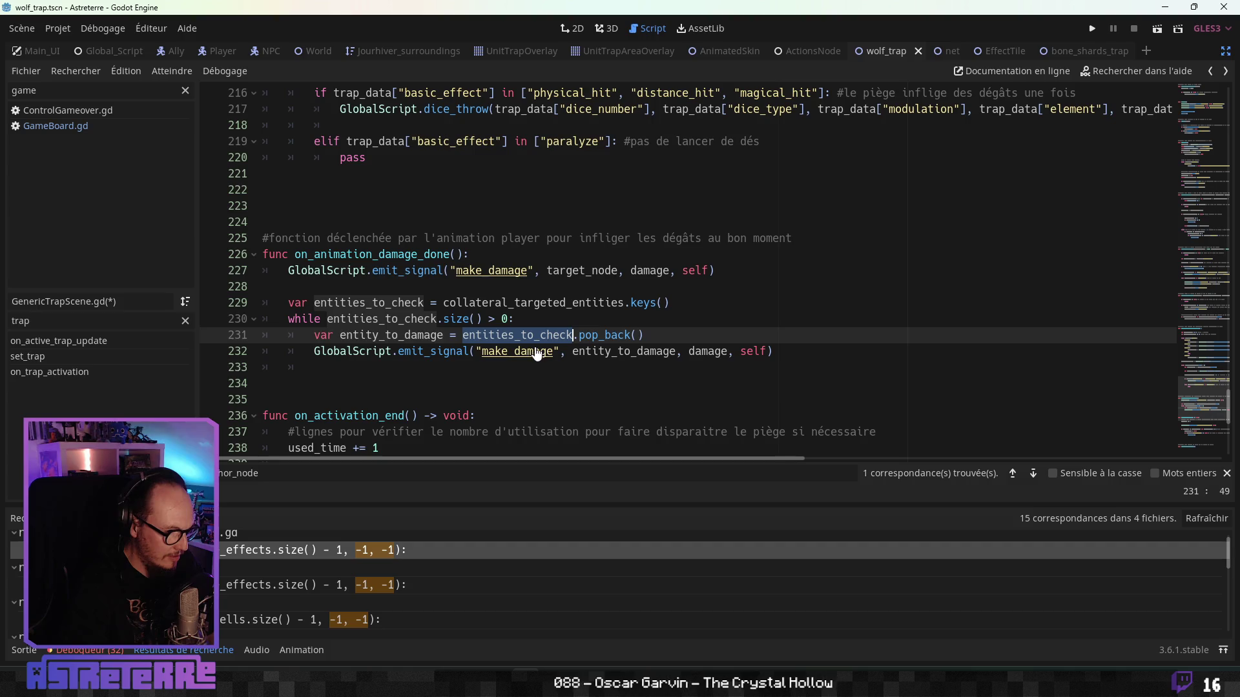
left_click(575, 336, "ctrl")
key("ctrl+c")
double_click(708, 351)
key("ctrl+v")
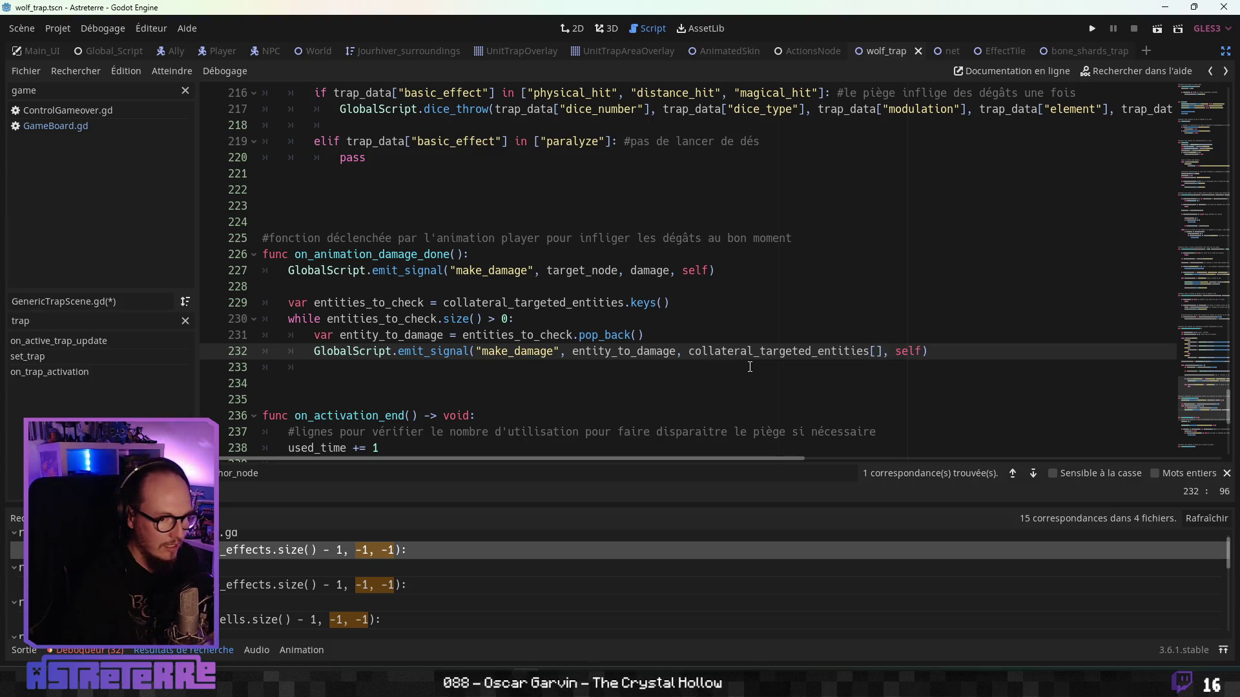
double_click(599, 351)
key("ctrl+c")
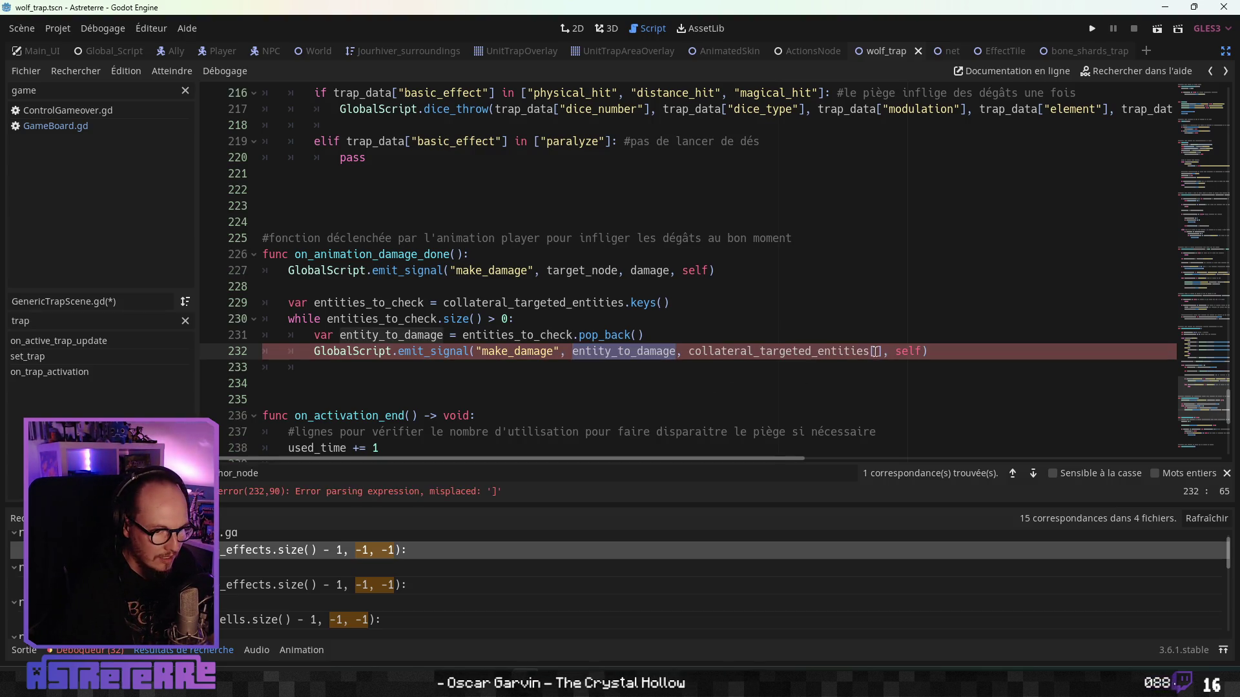
left_click(875, 351)
key("ctrl+v")
Step: Remove the extra empty line after the loop and separate the two damage blocks
left_click(676, 321)
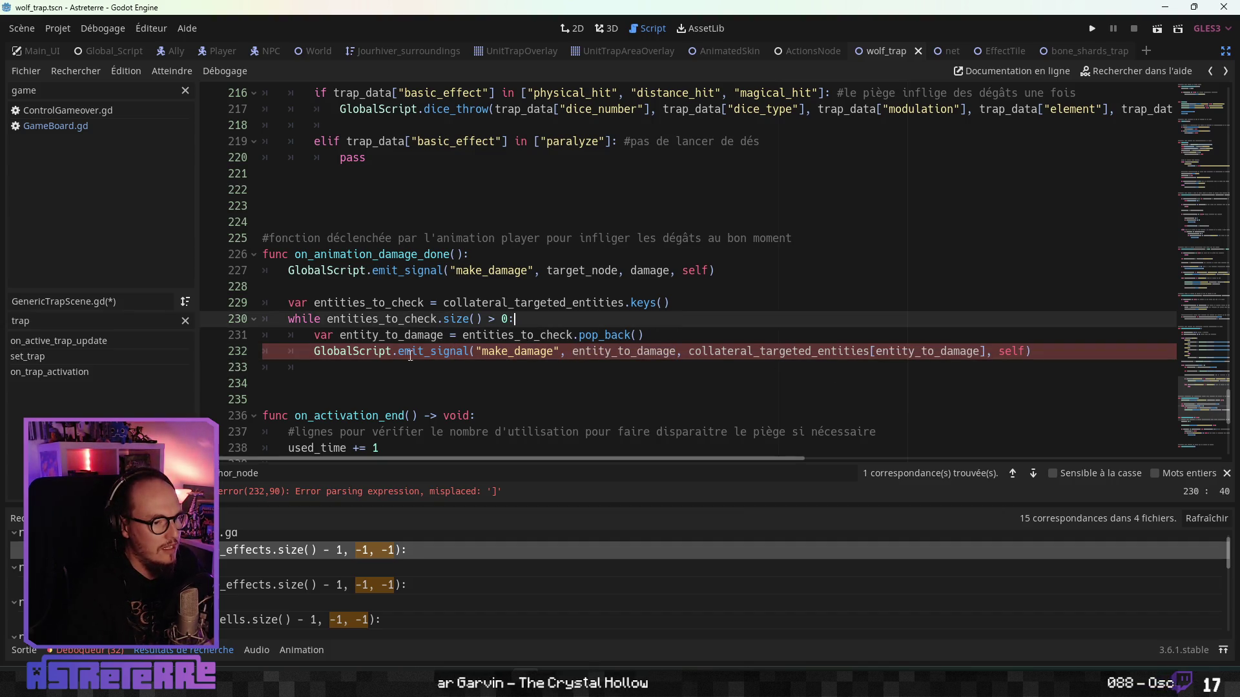
left_click(320, 367)
key("BackSpace")
key("BackSpace")
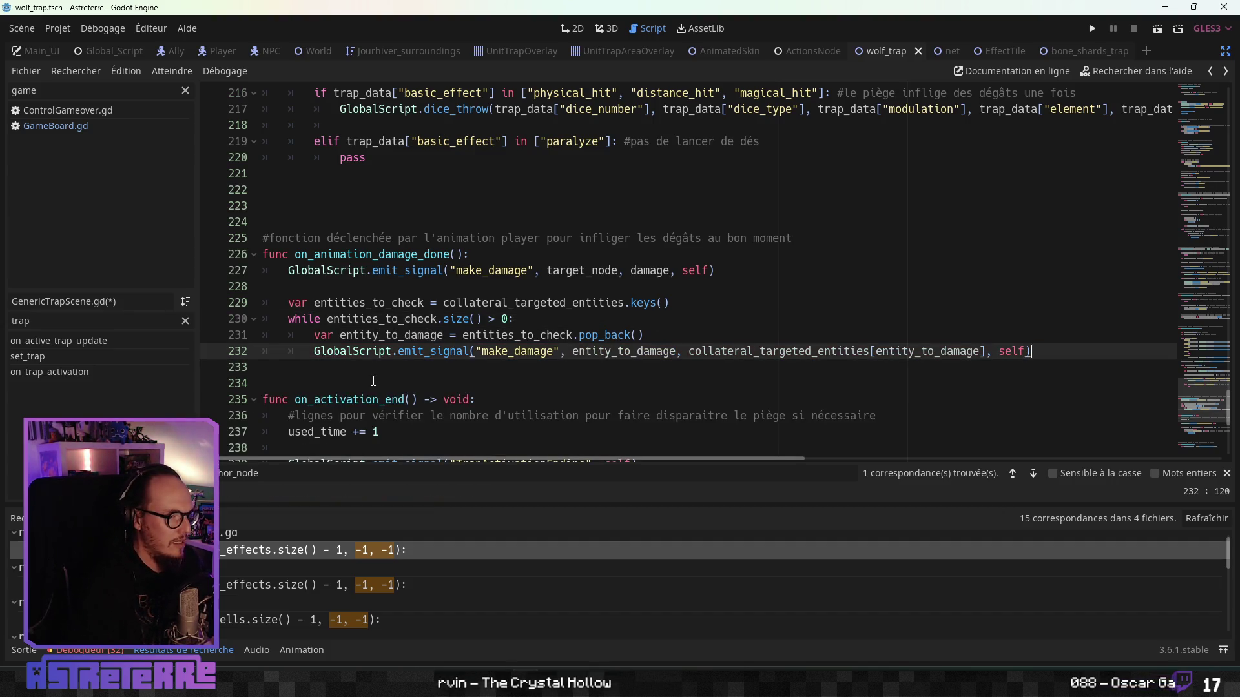
left_click(379, 394)
left_click(310, 290)
key("Return")
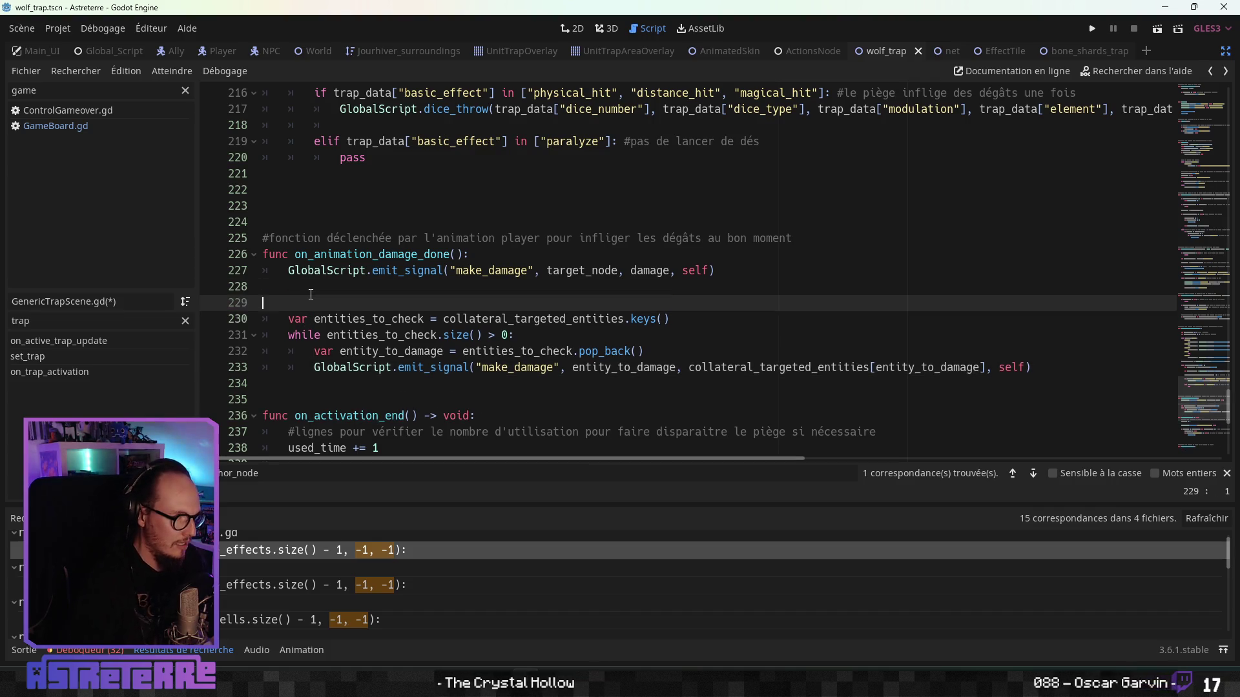
Step: Add a French comment above the first emit line explaining damage to the triggering entity
left_click(289, 271)
key("Return")
left_click(298, 276)
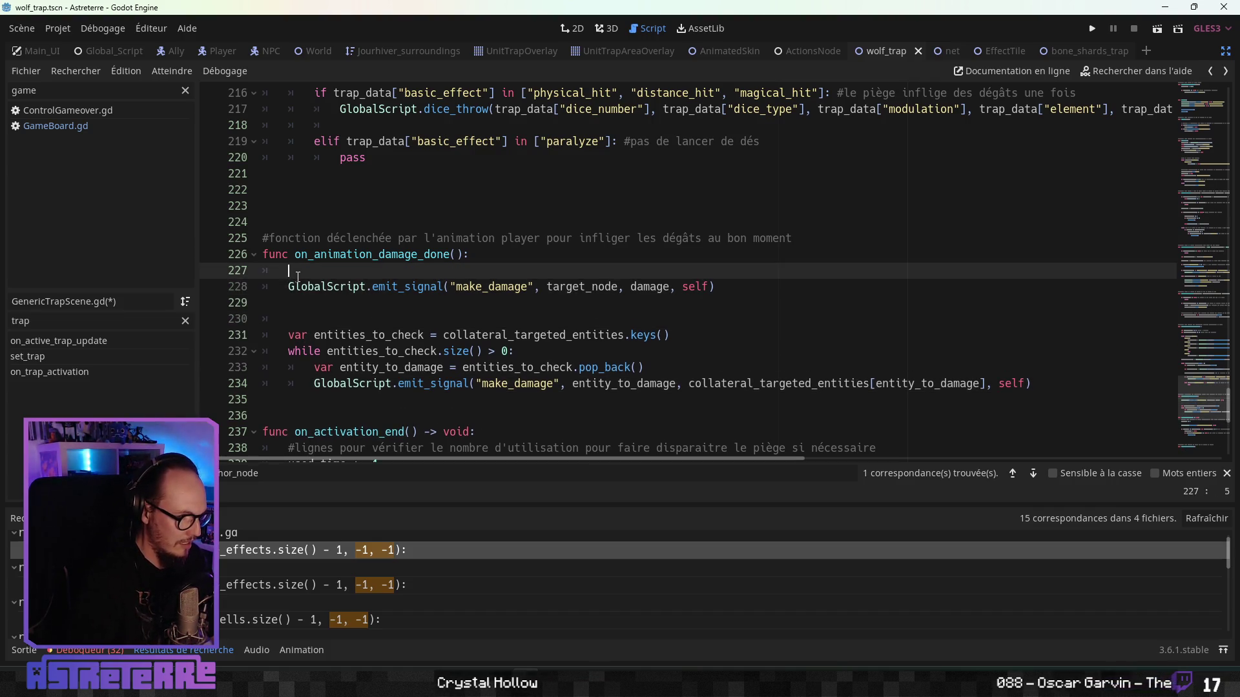
type("#ligne po")
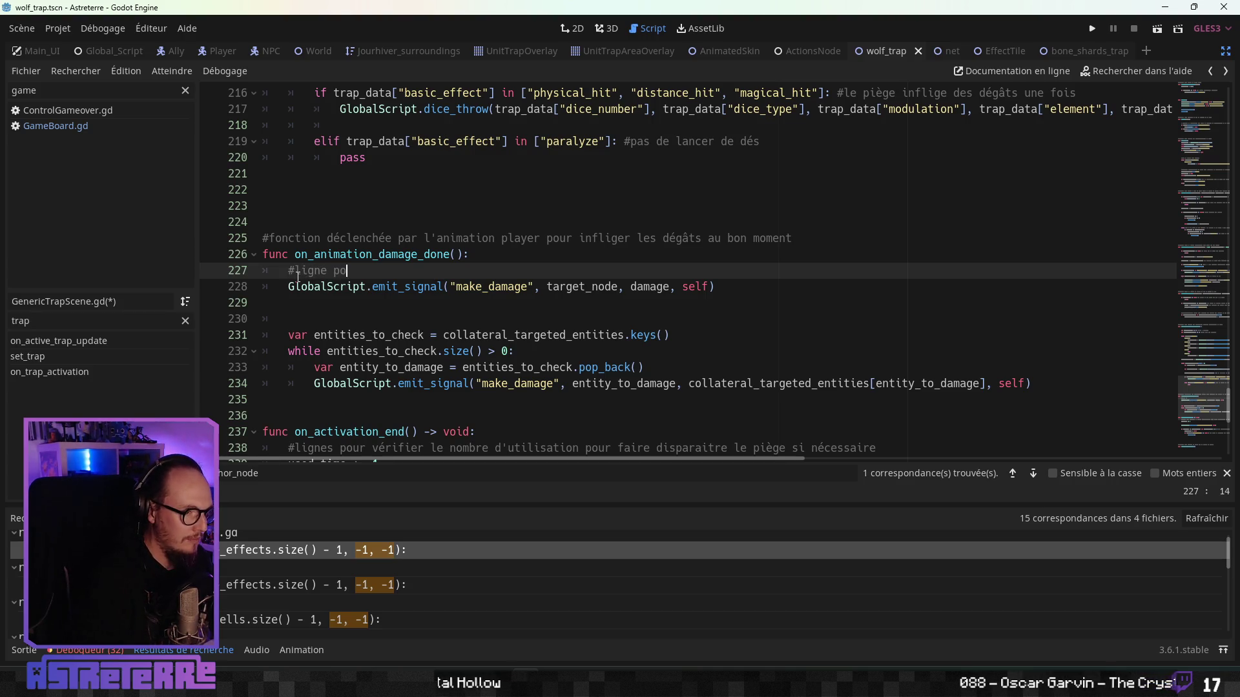
type("ur infliger les dégâts")
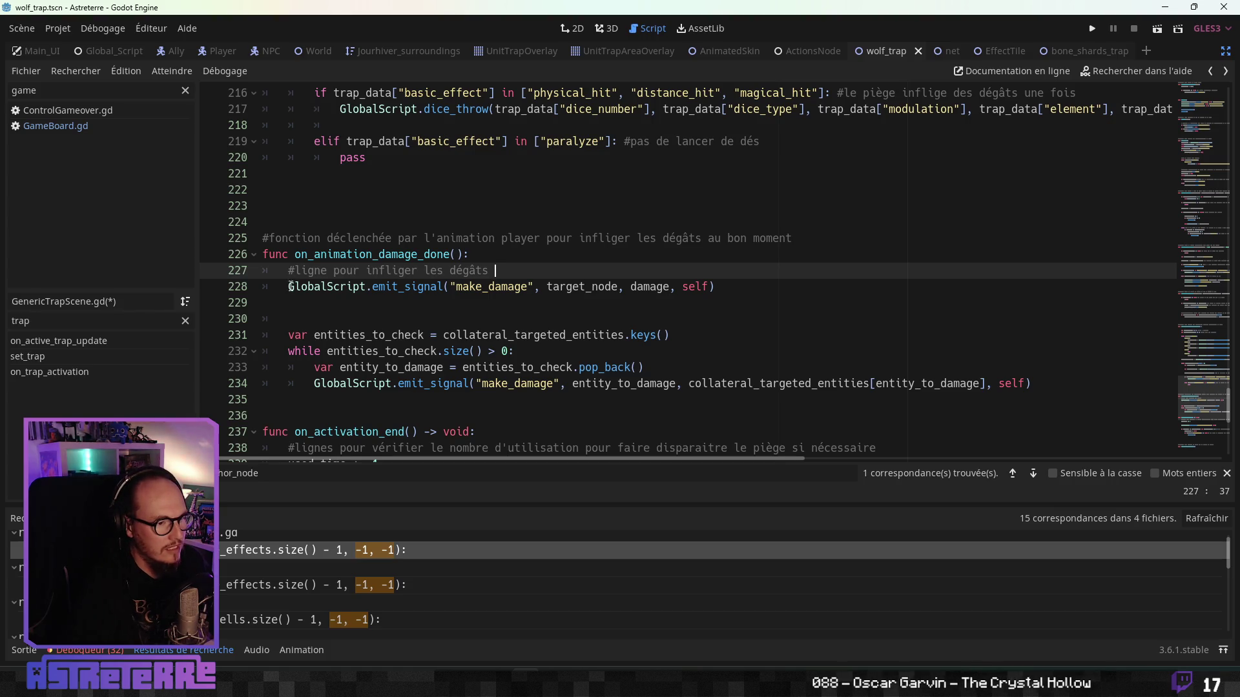
left_click(288, 286)
key("Up")
key("Return")
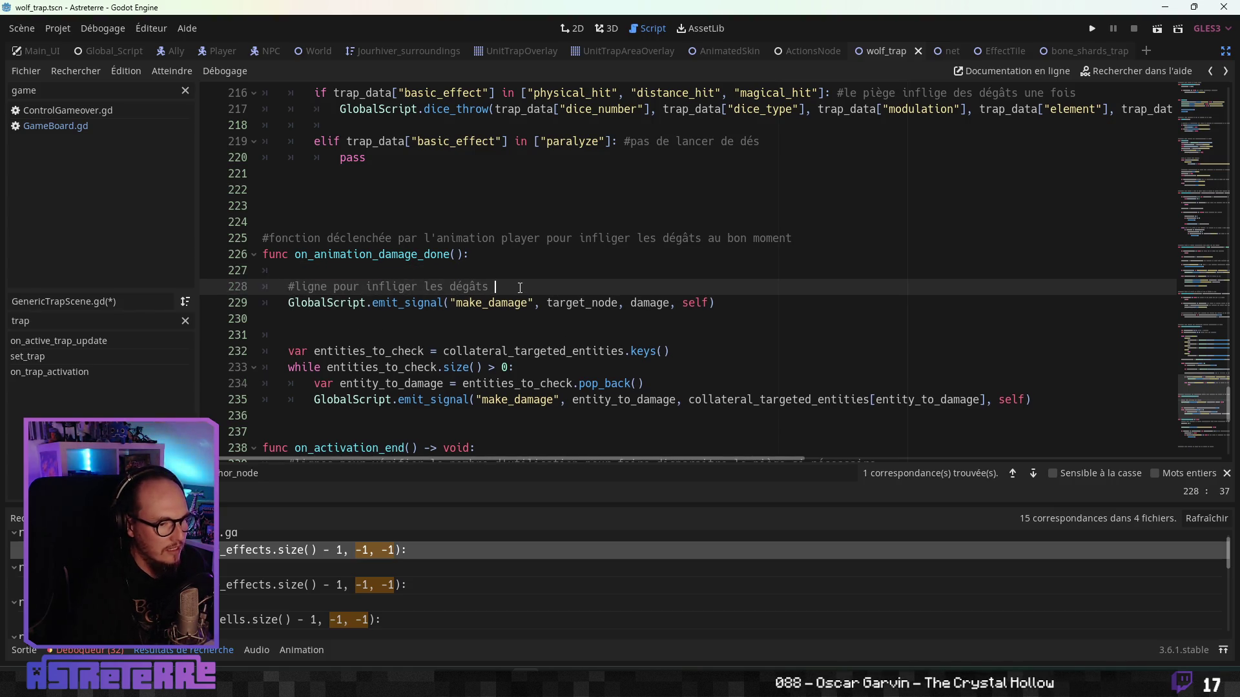
type("à l'entité qui déclenche le piège")
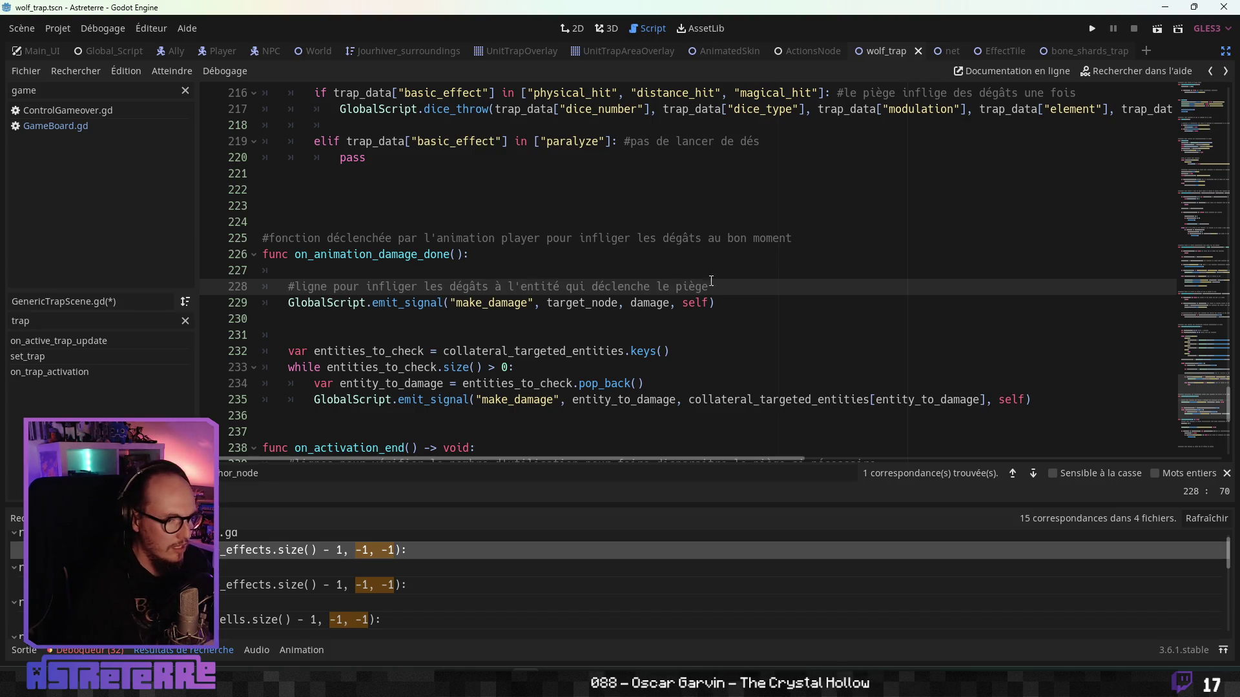
Step: Copy that comment above the loop and rewrite its ending for entities in the trap zone
left_click_drag(711, 281, 287, 286)
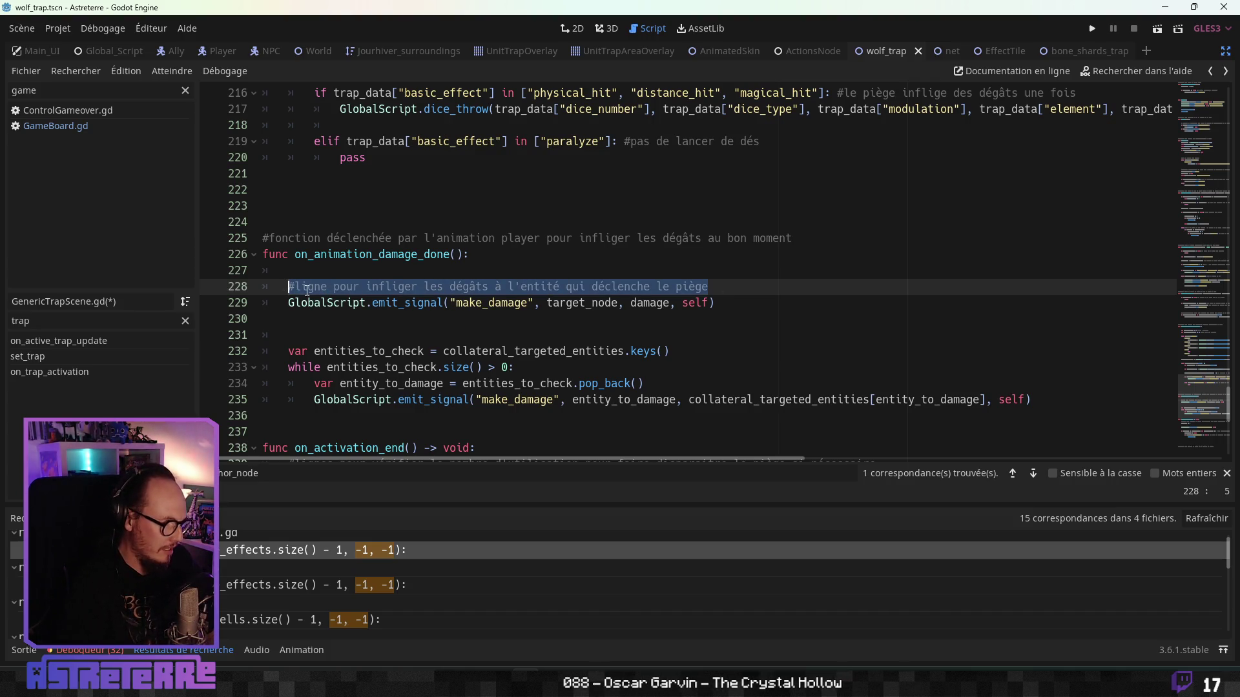
key("ctrl+c")
left_click(337, 334)
key("ctrl+v")
left_click(334, 335)
type("s")
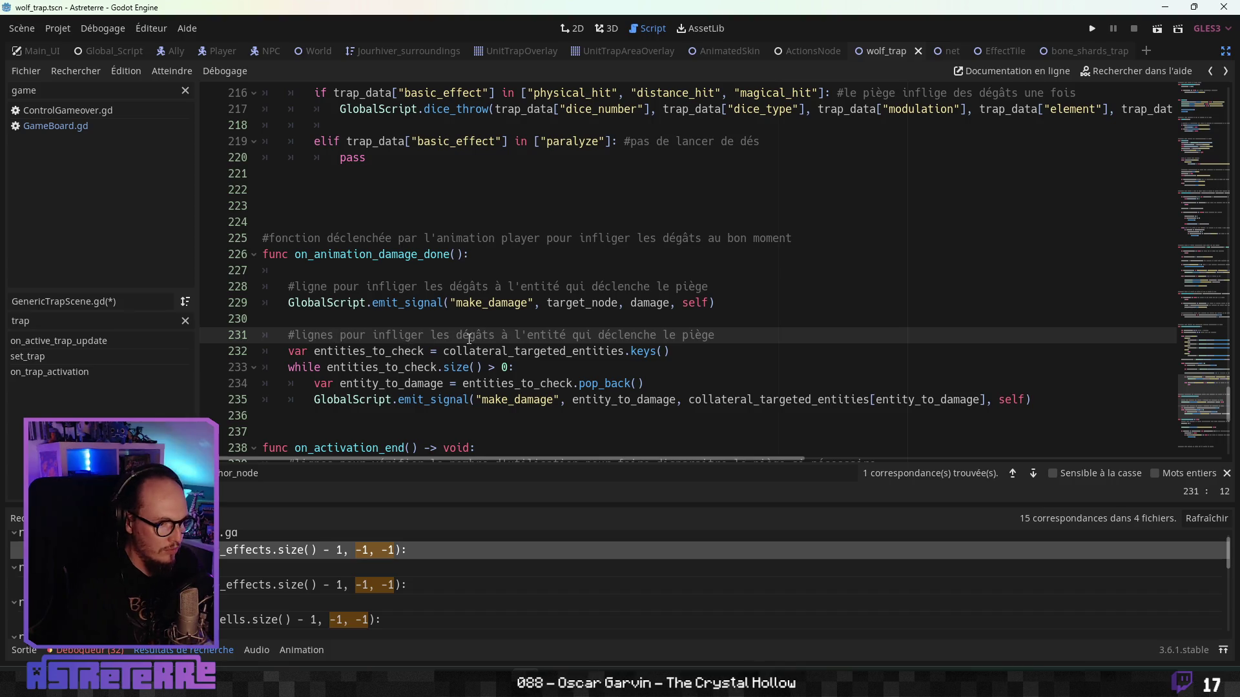
left_click_drag(739, 340, 503, 336)
type("aux ")
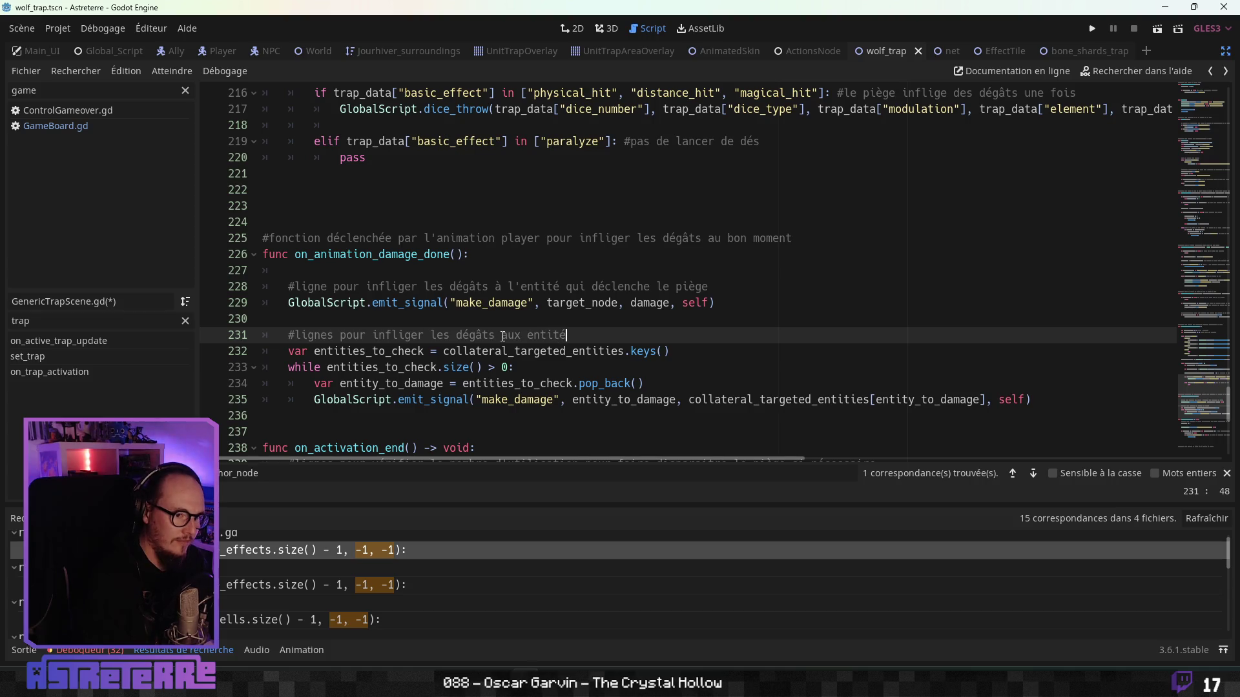
type("e du piège")
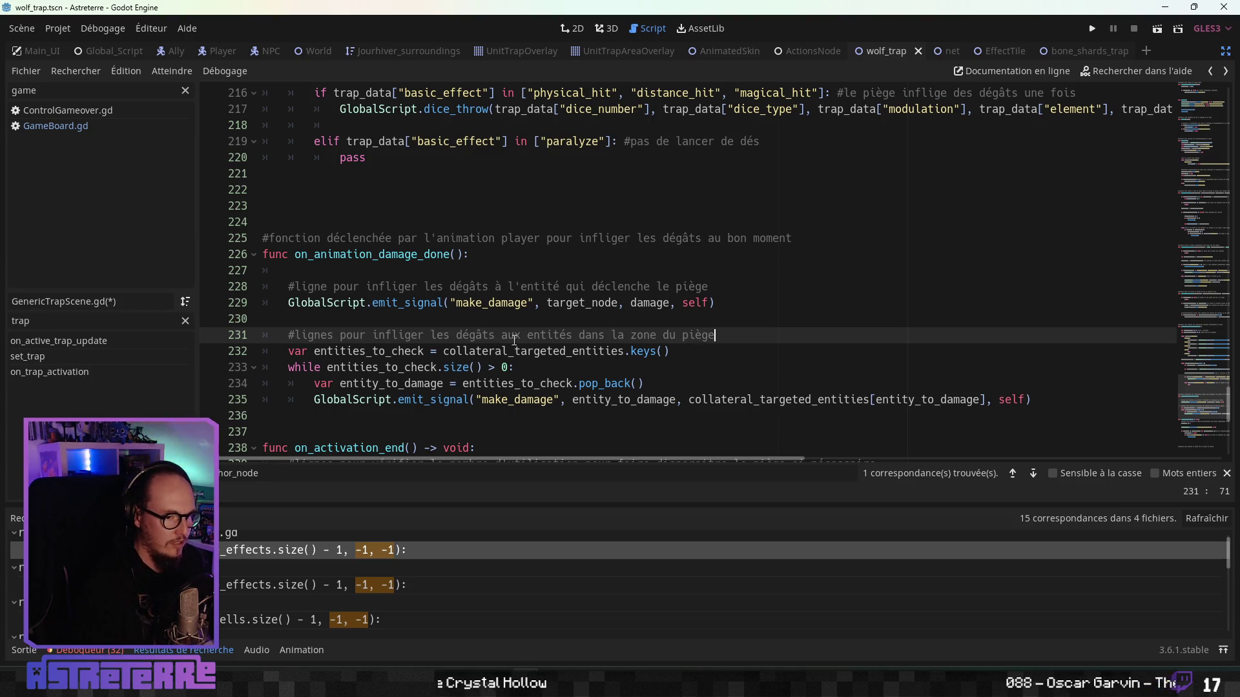
Step: Add a blank line before the next function
left_click(510, 383)
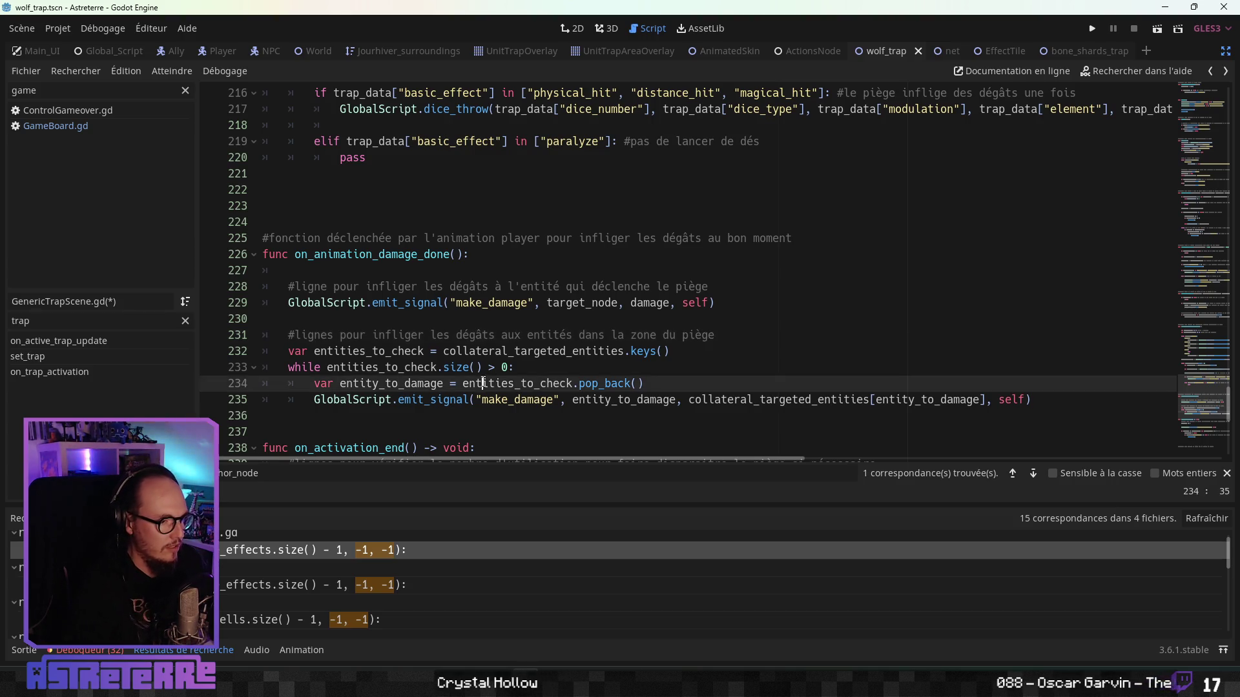
scroll(510, 383, "down", 2)
left_click(332, 335)
key("Return")
left_click(380, 271)
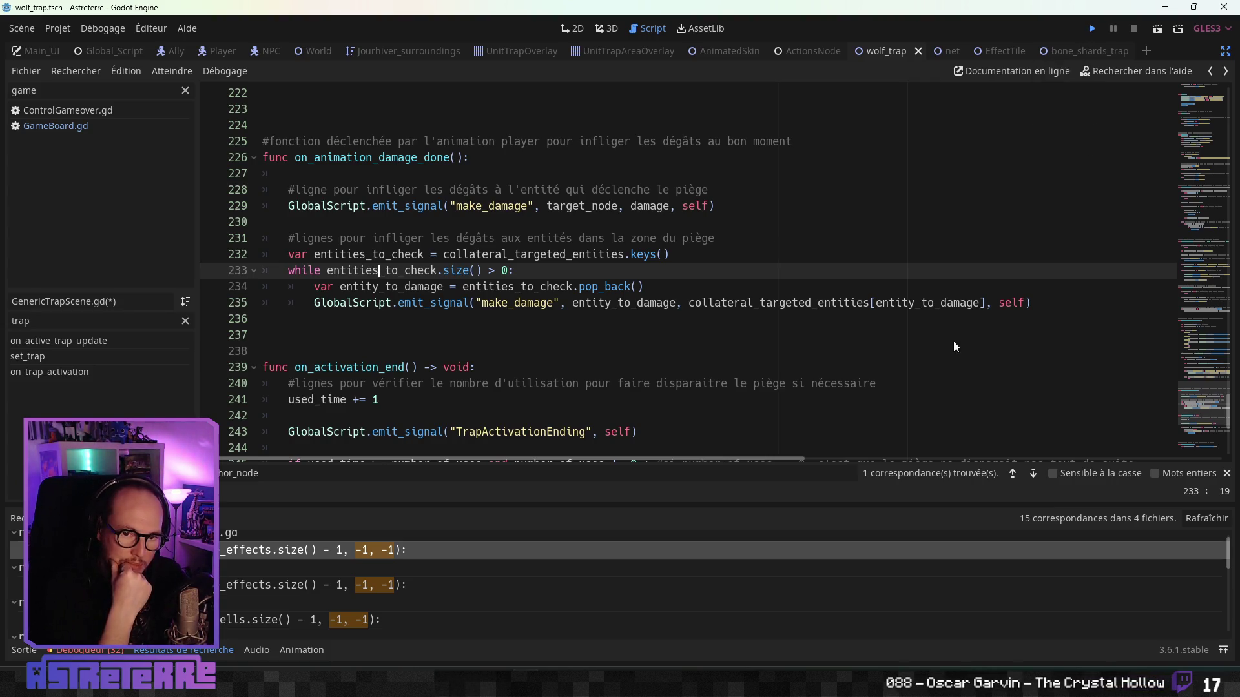
Step: Save the script, then in the game end the placement phase and place a wolf trap in the wheat field
key("ctrl+s")
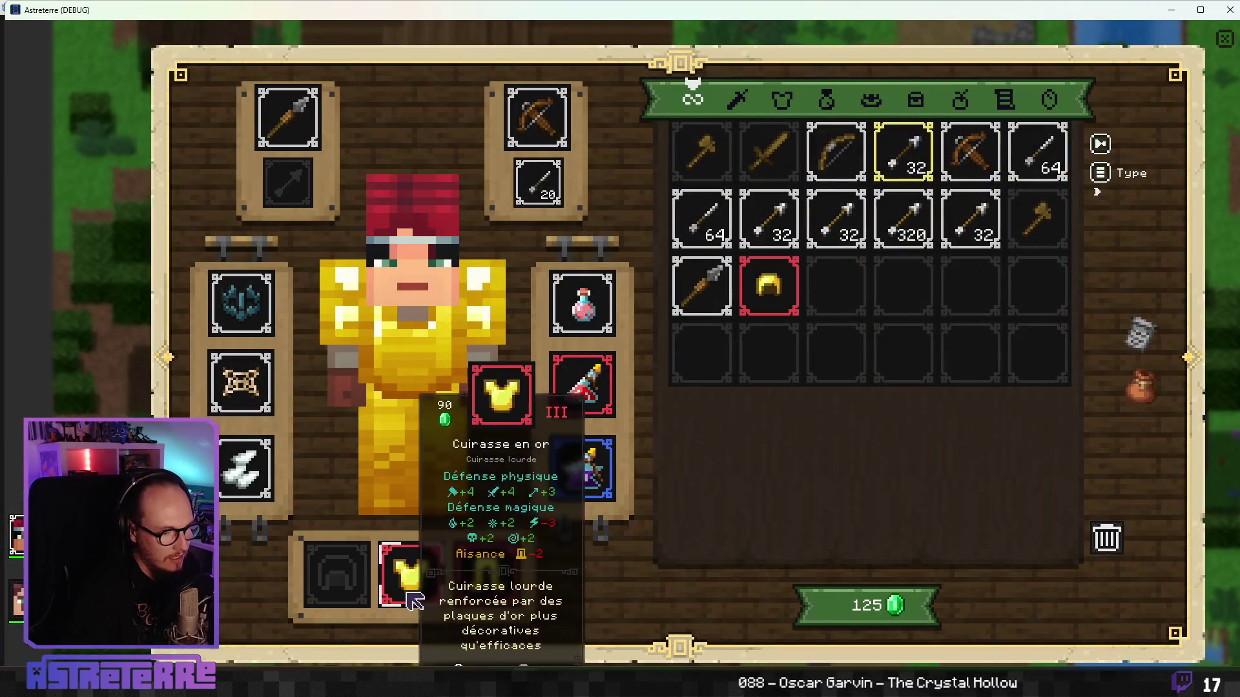
key("Escape")
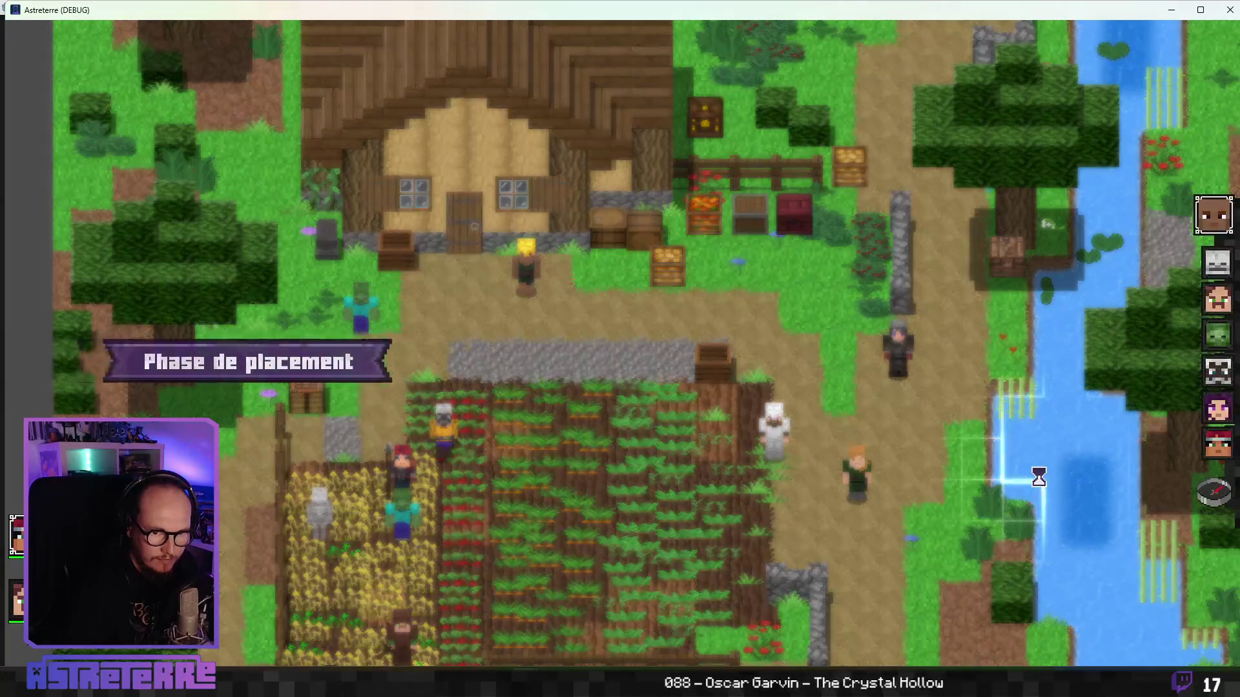
left_click(1198, 513)
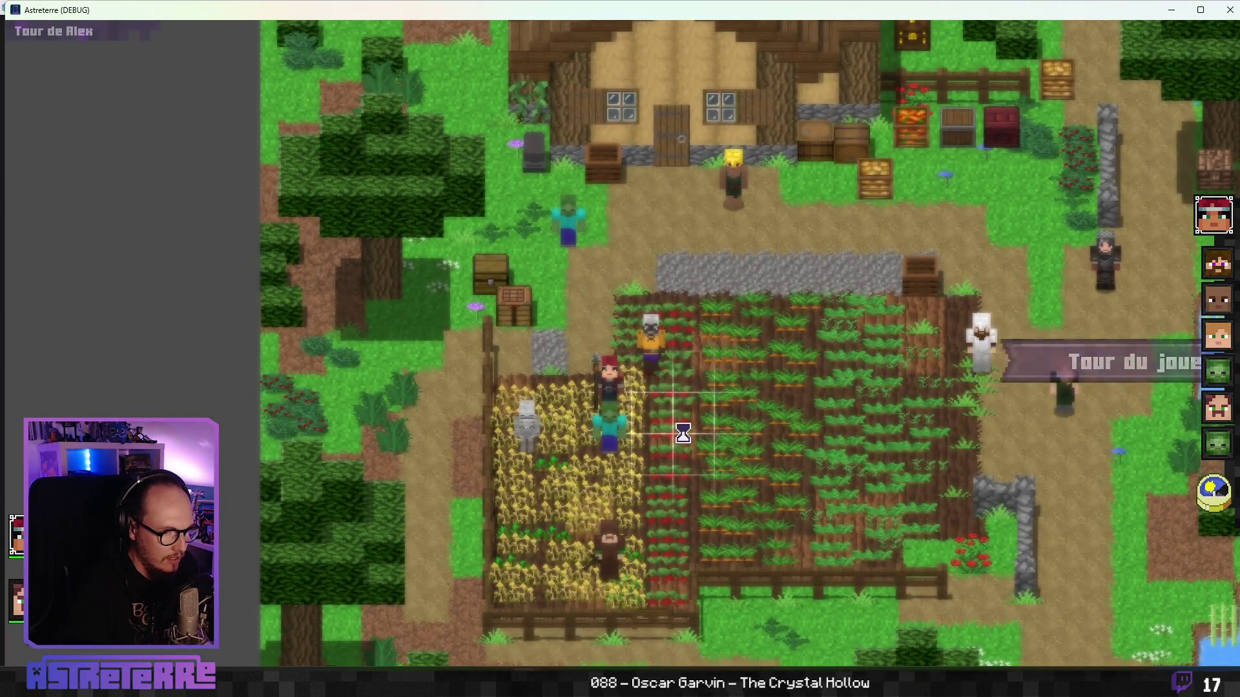
left_click(744, 660)
left_click(568, 454)
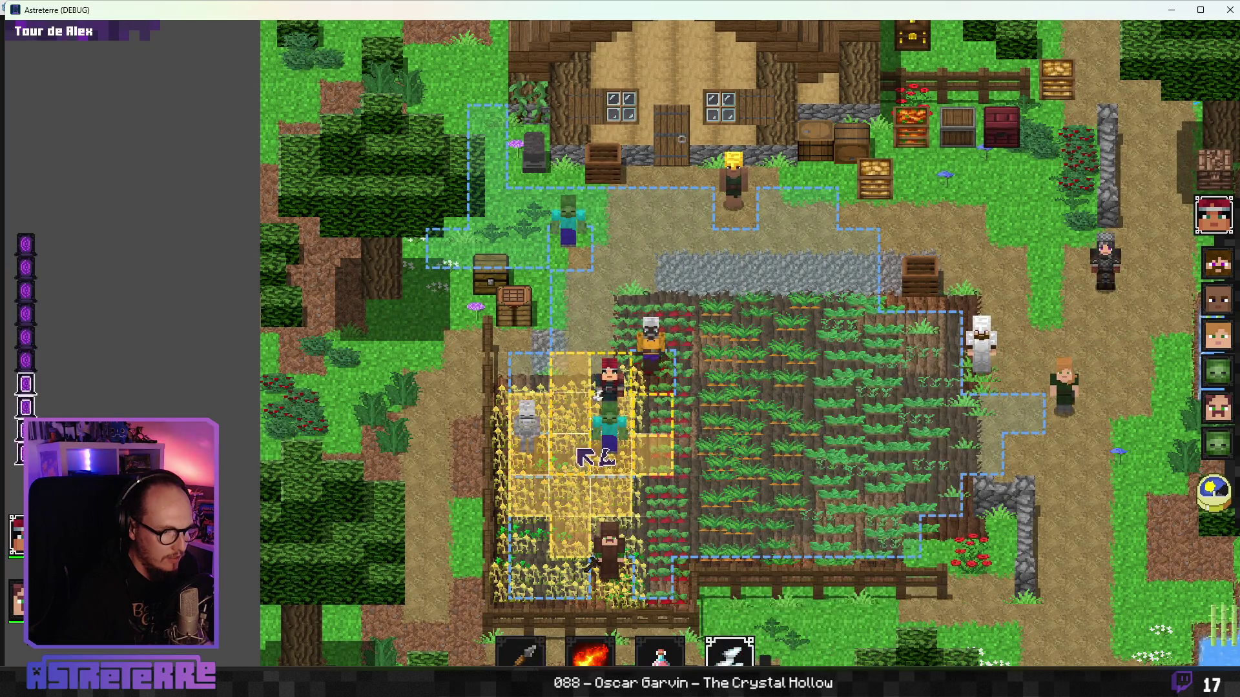
Step: Preview the bone trap's placement zones, cancel it, select the hero, and return to the editor
left_click(729, 653)
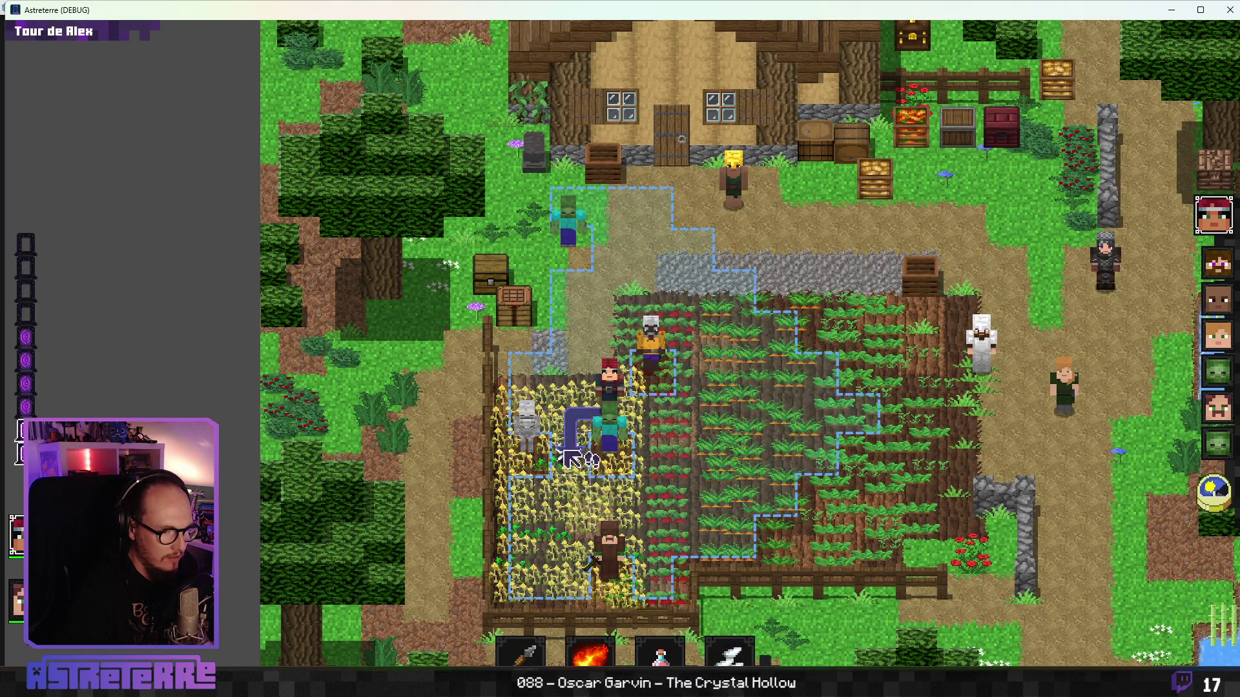
left_click(729, 439)
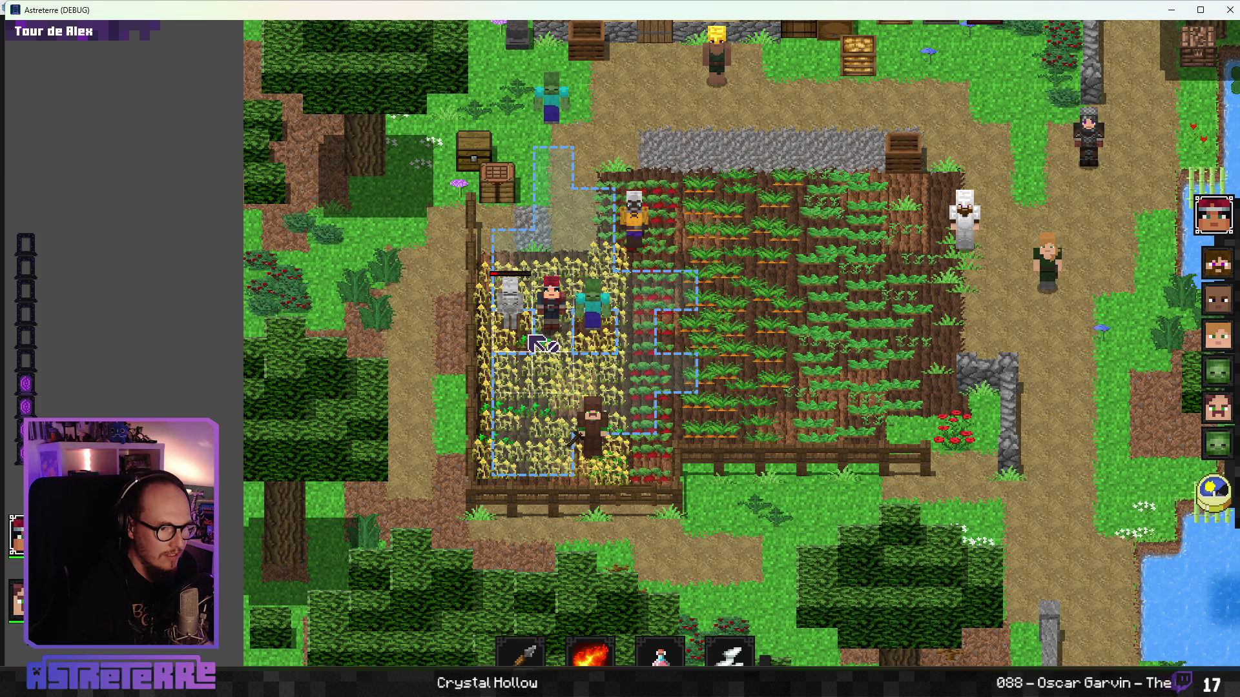
left_click(572, 347)
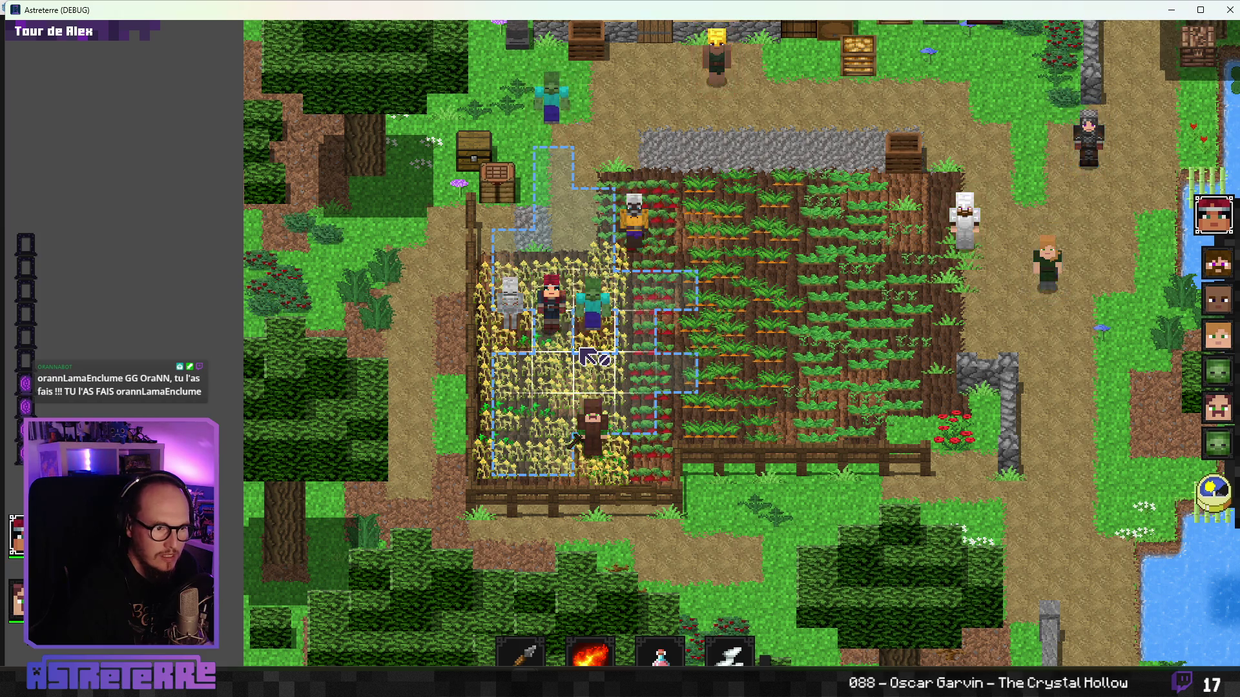
key("alt+Tab")
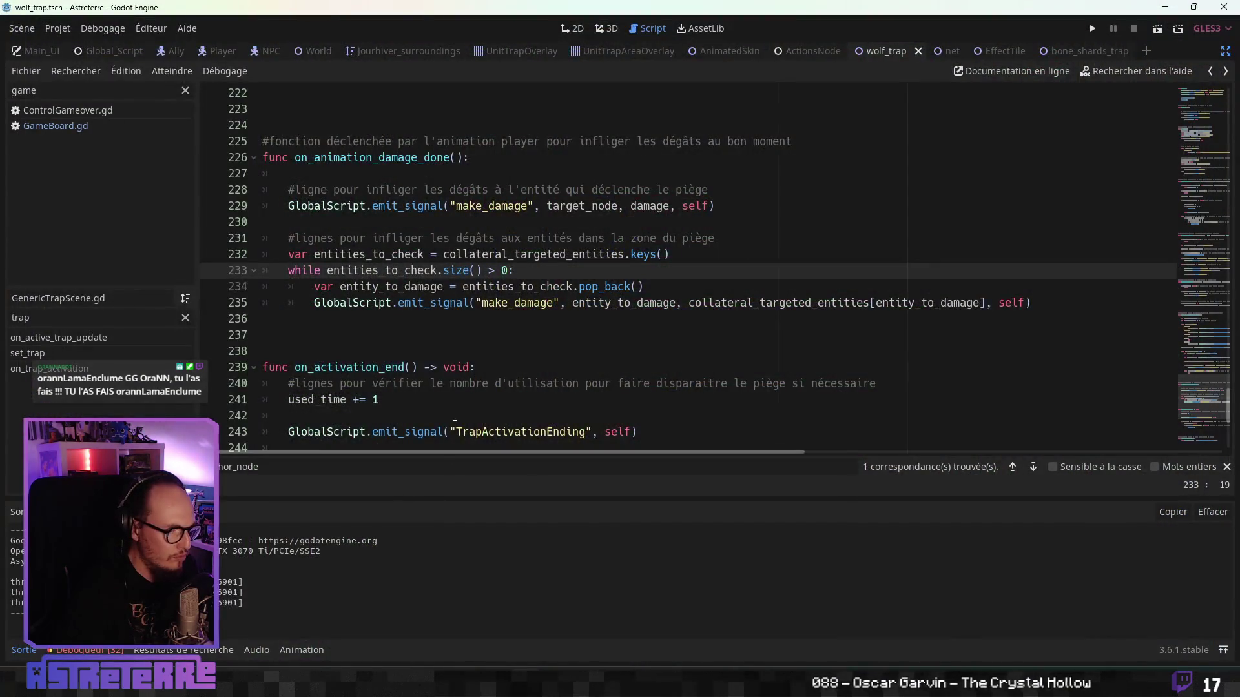
Step: Check erase_tile's commented queue_free at line 261 and line 257, then save and relaunch with F5
scroll(454, 426, "down", 6)
left_click(238, 417)
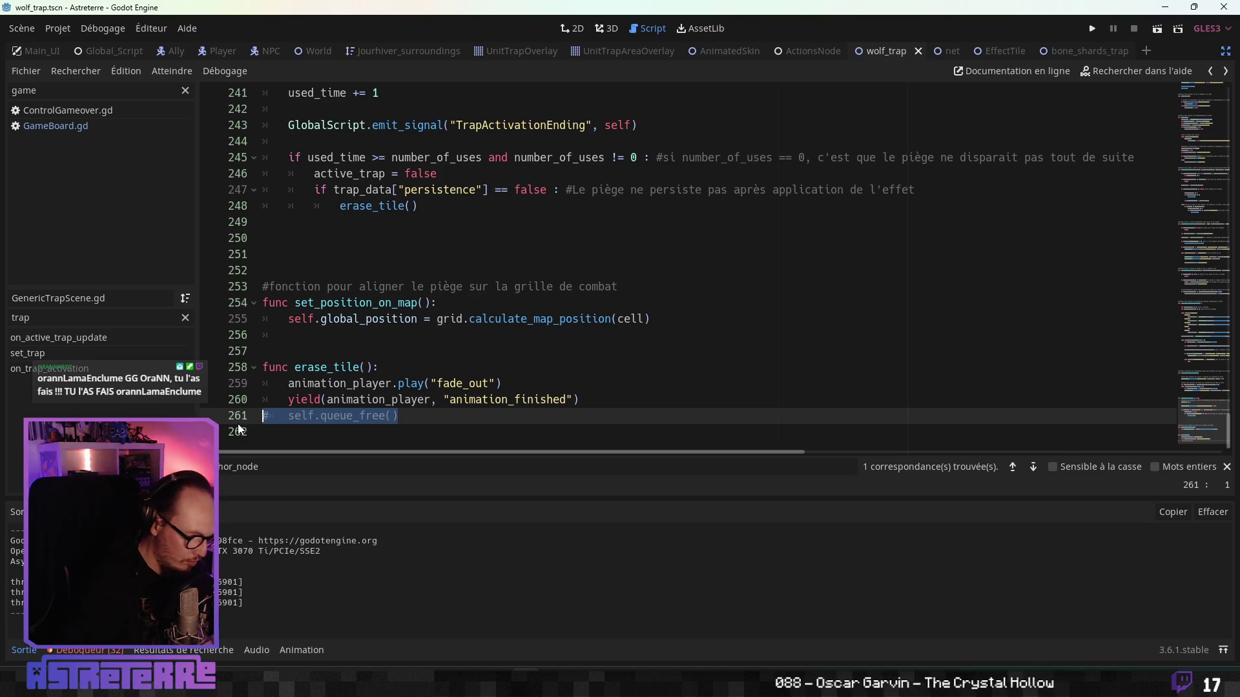
left_click(271, 351)
scroll(517, 322, "up", 3)
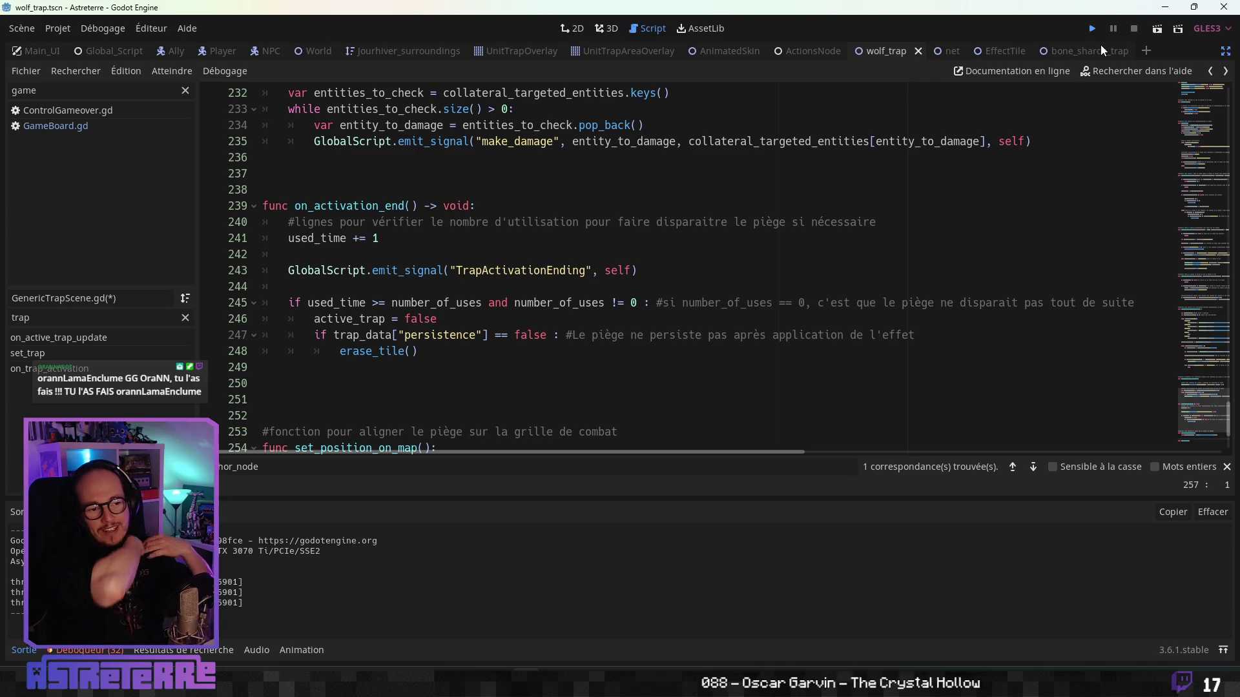
key("F5")
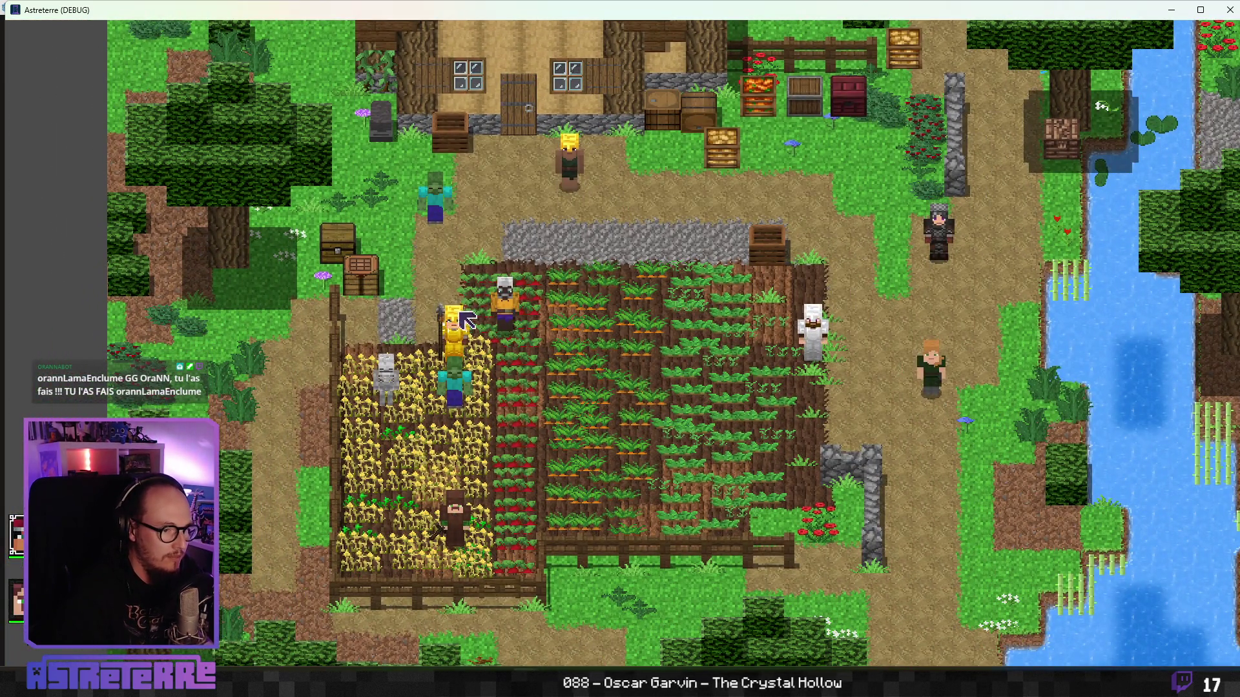
Step: Walk the first hero into the wheat field and unequip his gold helmet, chestplate and leggings
left_click(508, 394)
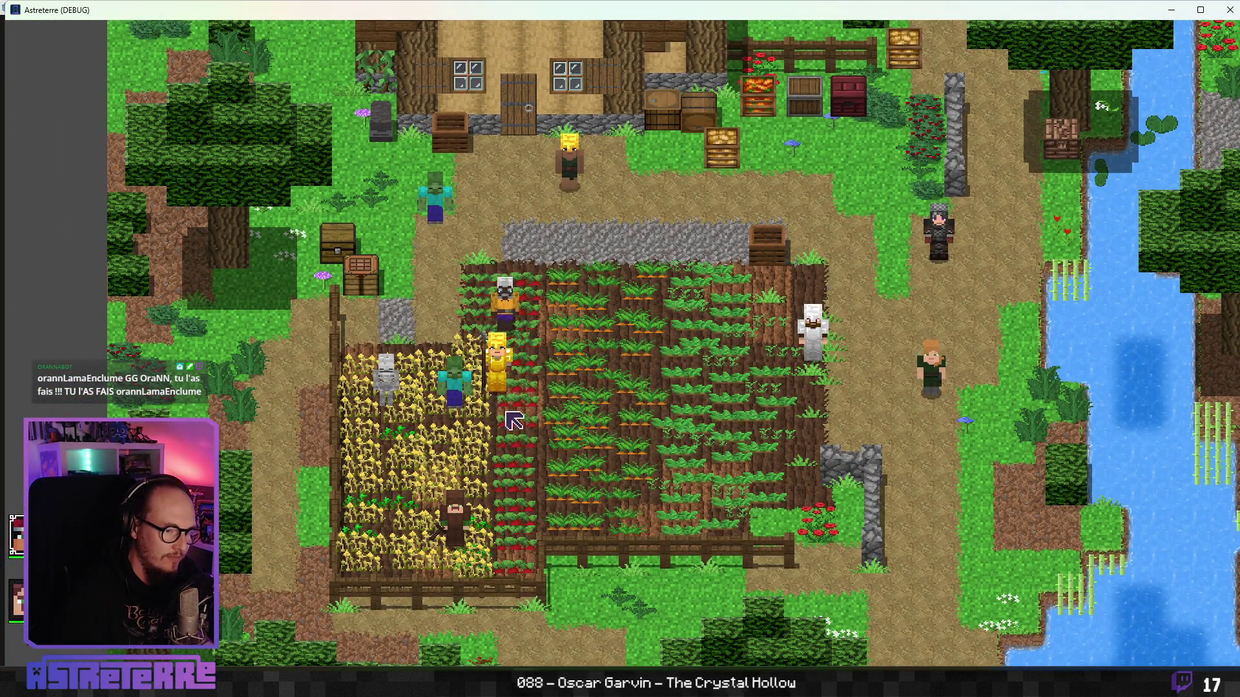
left_click(497, 452)
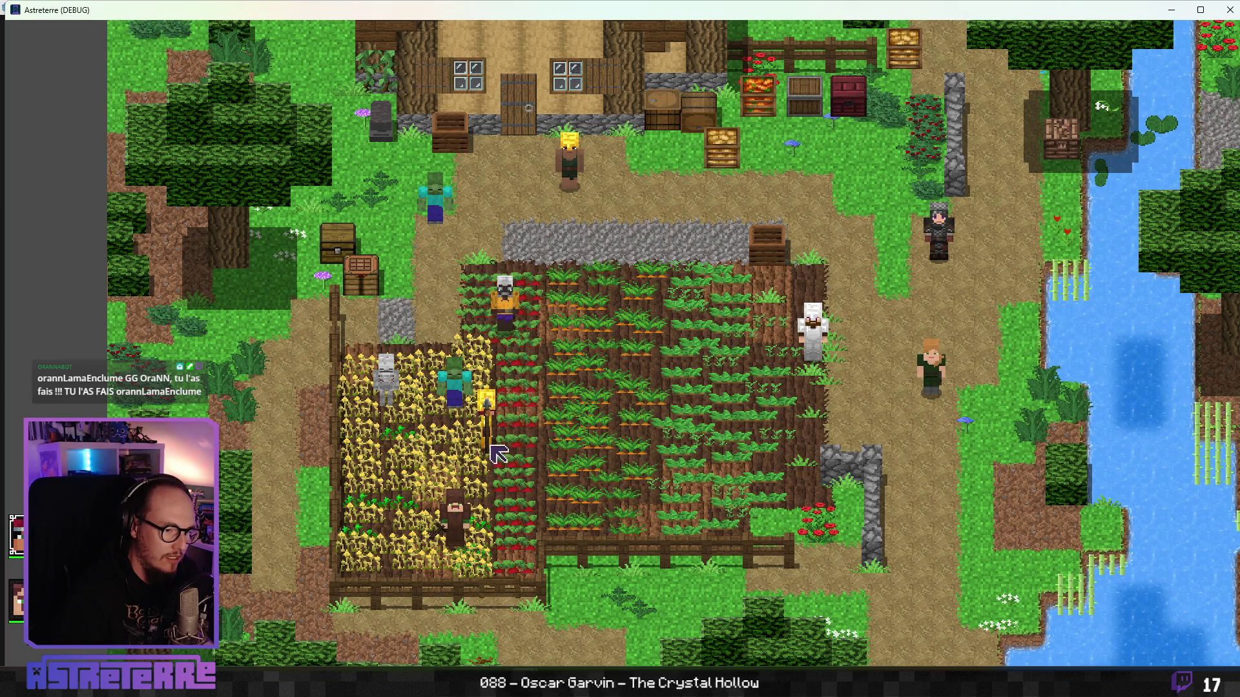
key("i")
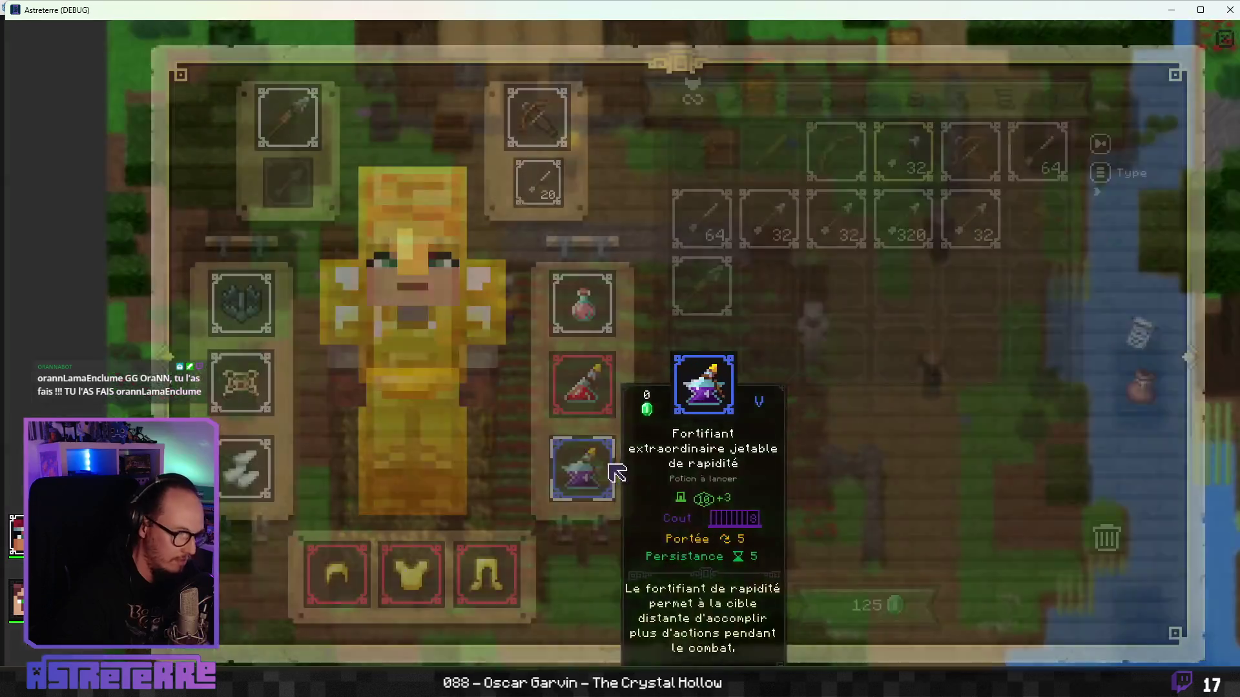
left_click(362, 576)
left_click(411, 575)
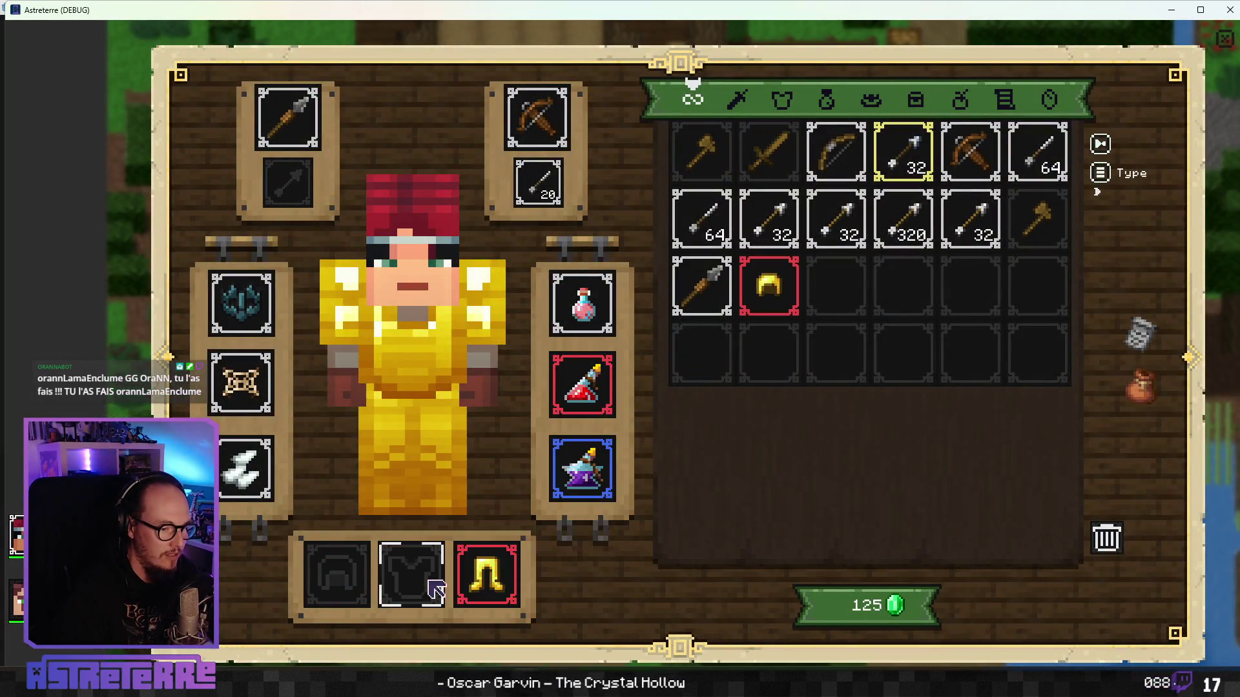
left_click(491, 578)
key("Escape")
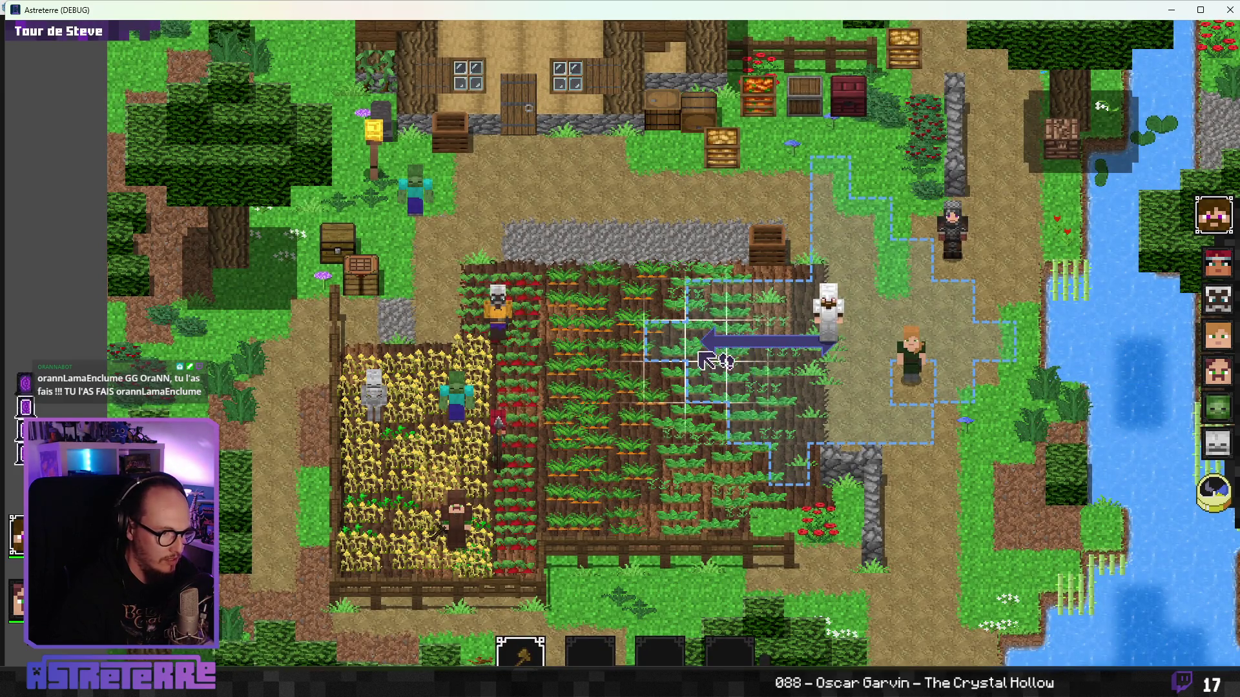
Step: Unequip the second hero's iron chestplate, leggings and helmet
key("e")
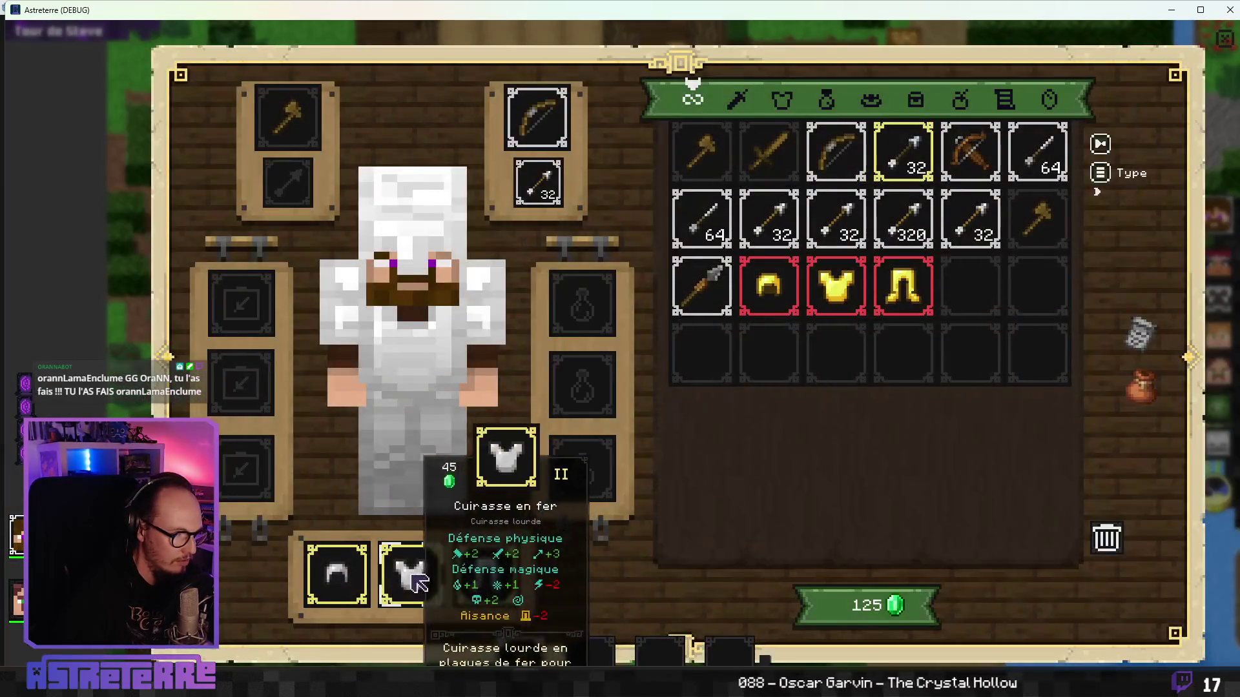
left_click(410, 574)
left_click(491, 578)
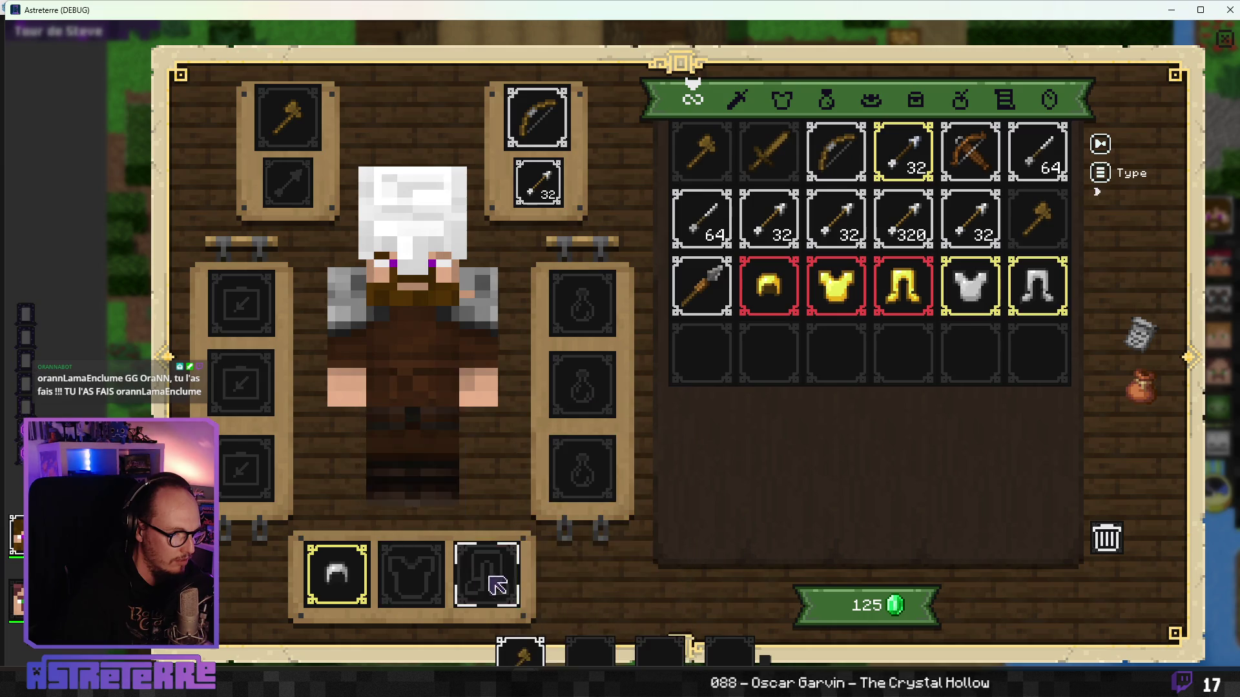
left_click(332, 575)
key("e")
key("grave")
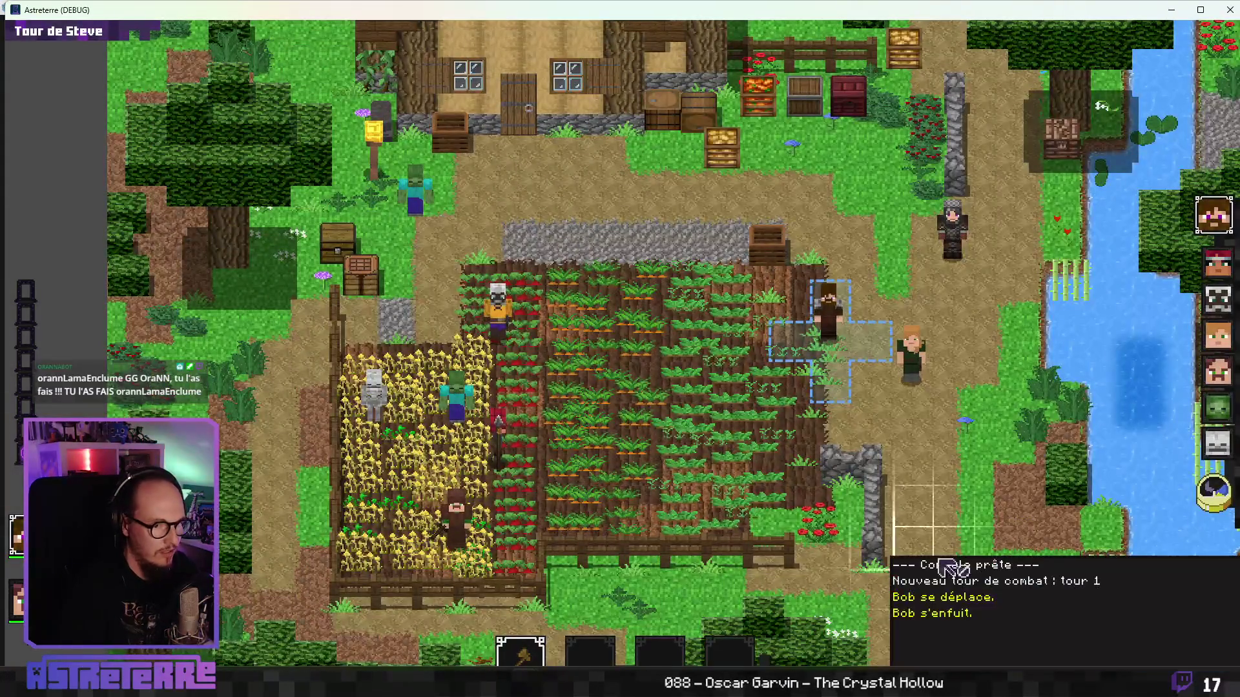
Step: Maximise the game window, add 1000 action points via the debug console, and walk the hero into the crop field
double_click(955, 11)
type("add action_points 10")
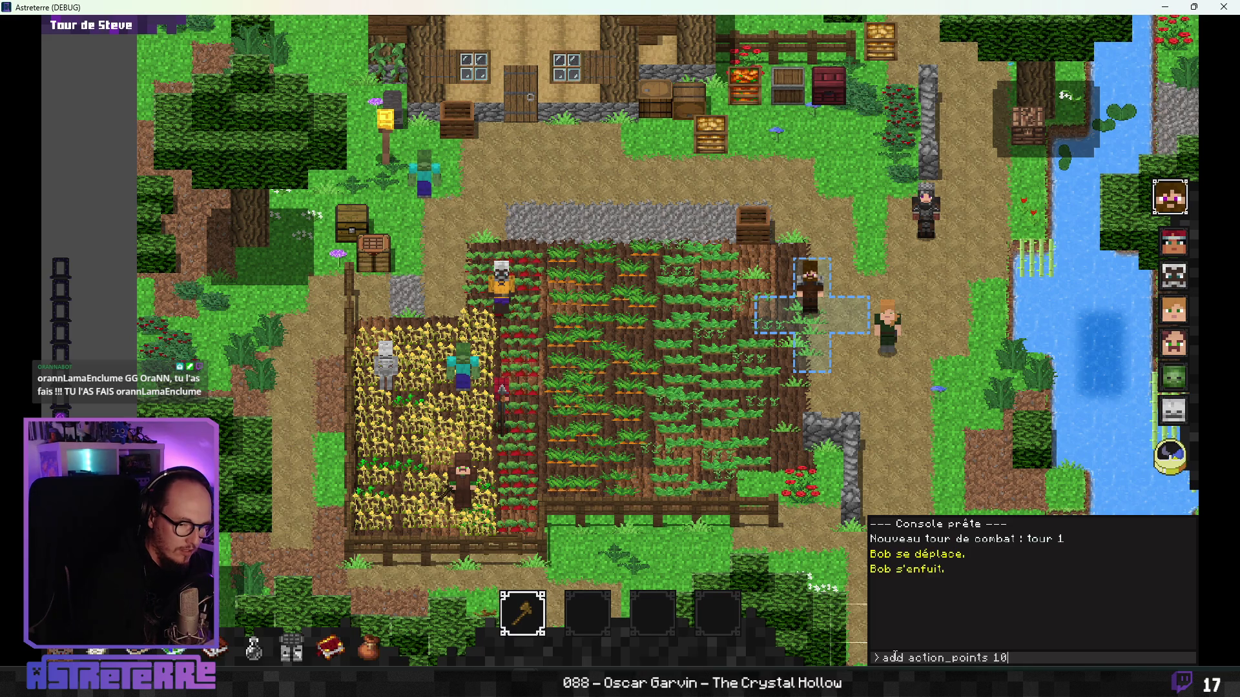
key("Return")
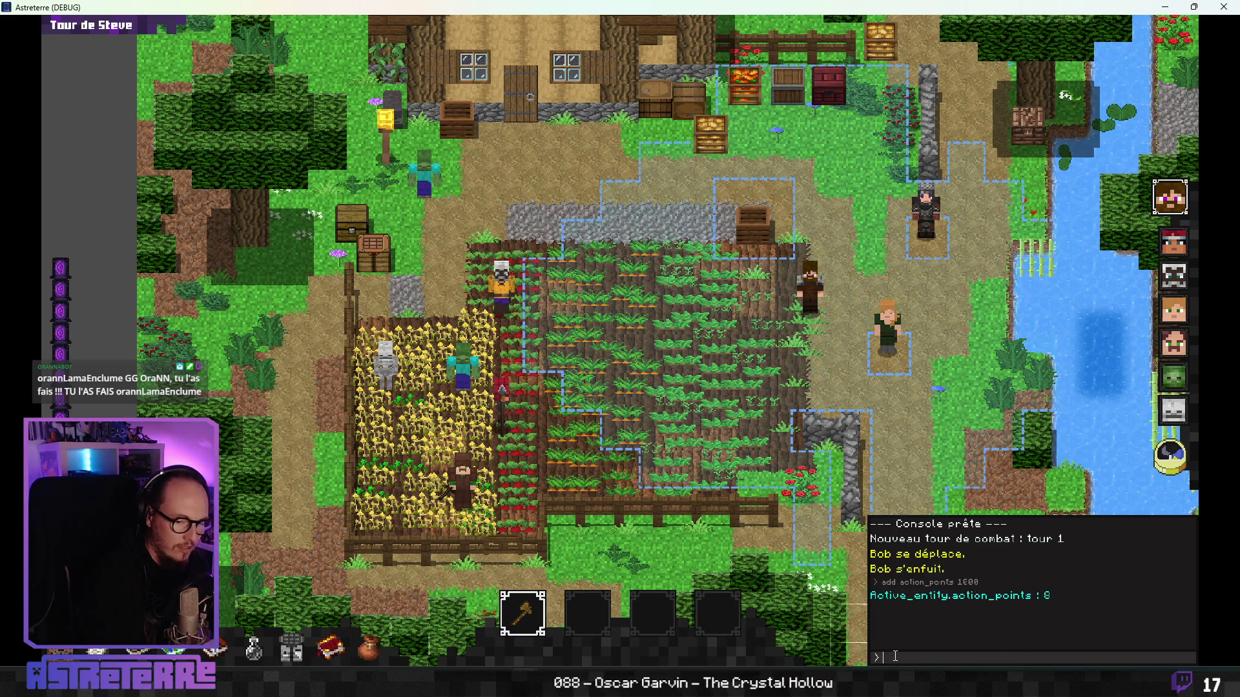
key("grave")
left_click(557, 373)
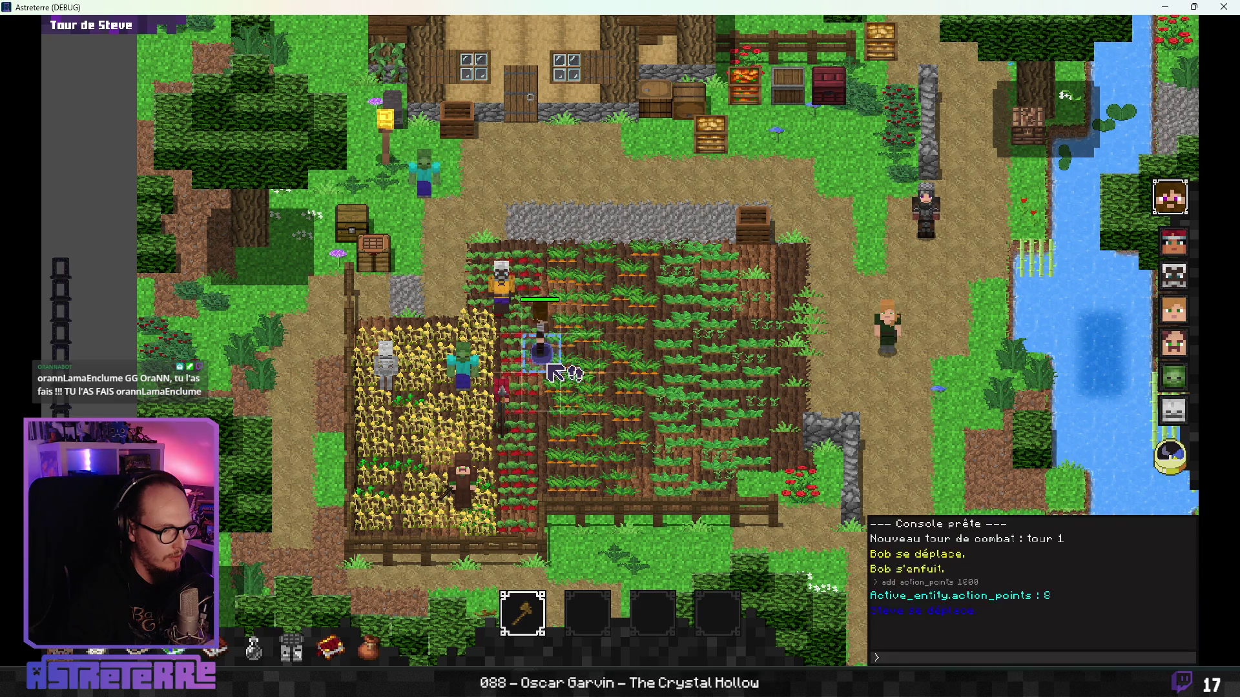
key("grave")
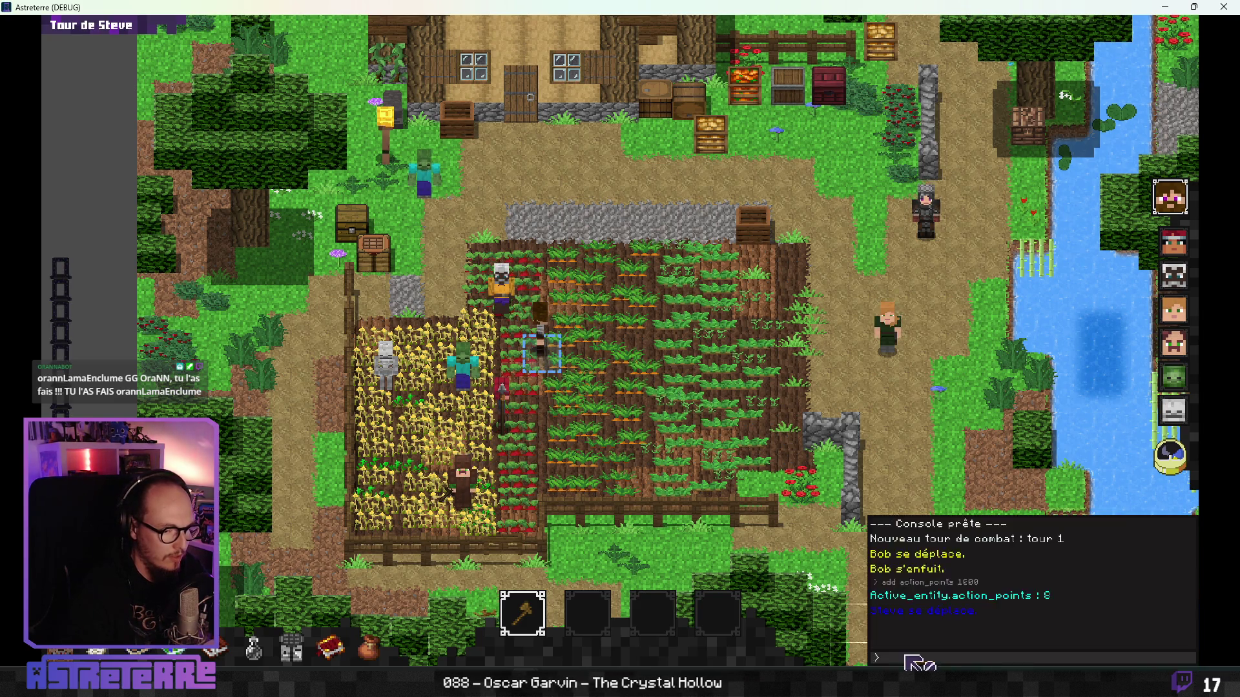
left_click(443, 373)
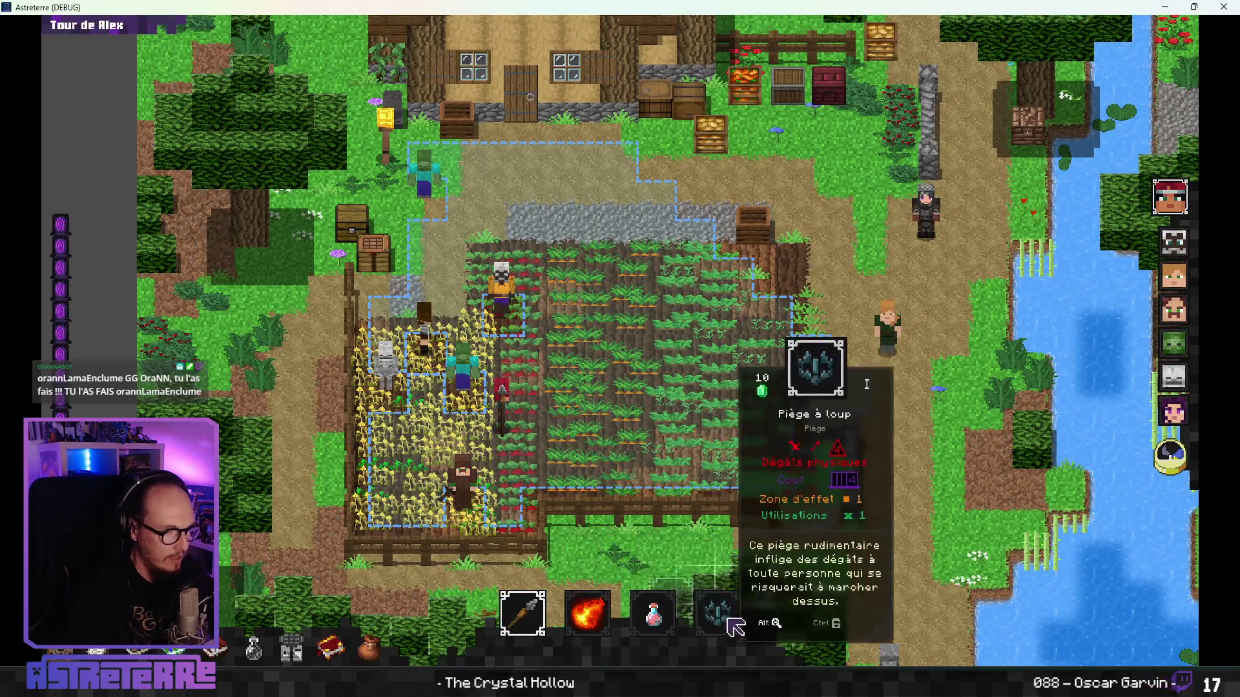
Step: Place a trap from hotbar slot 4 on a wheat tile, walk the hero onto it, then close the game
left_click(717, 613)
left_click(716, 559)
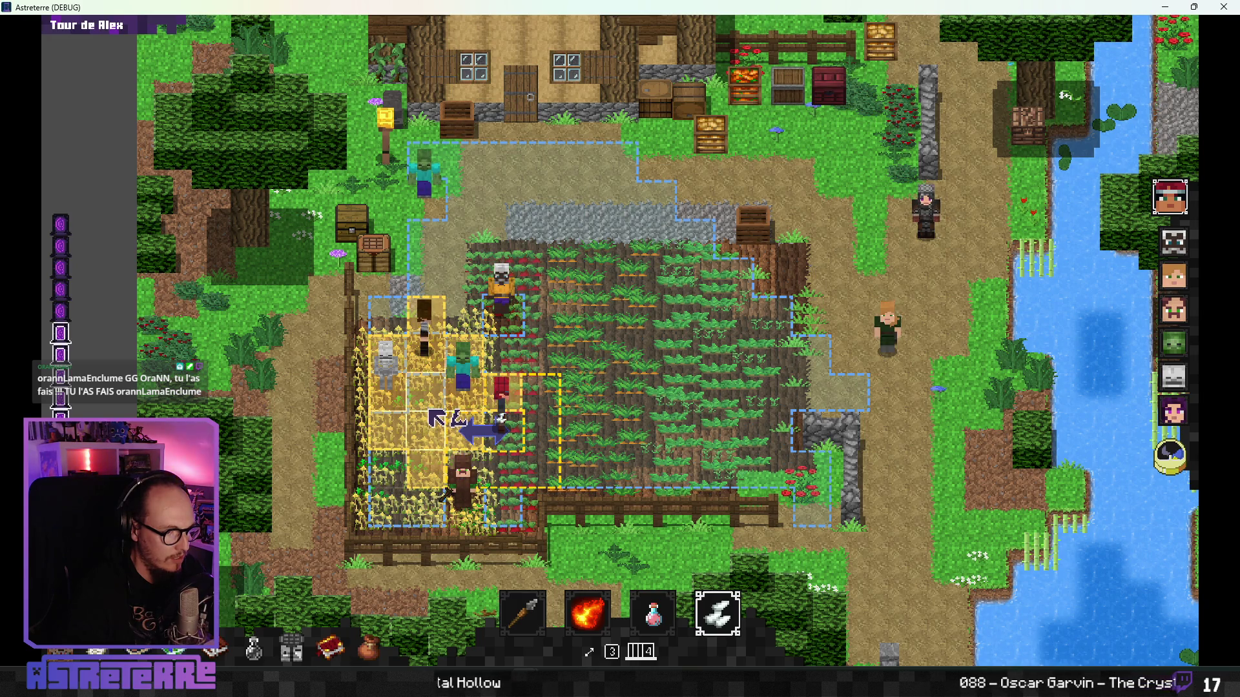
left_click(430, 404)
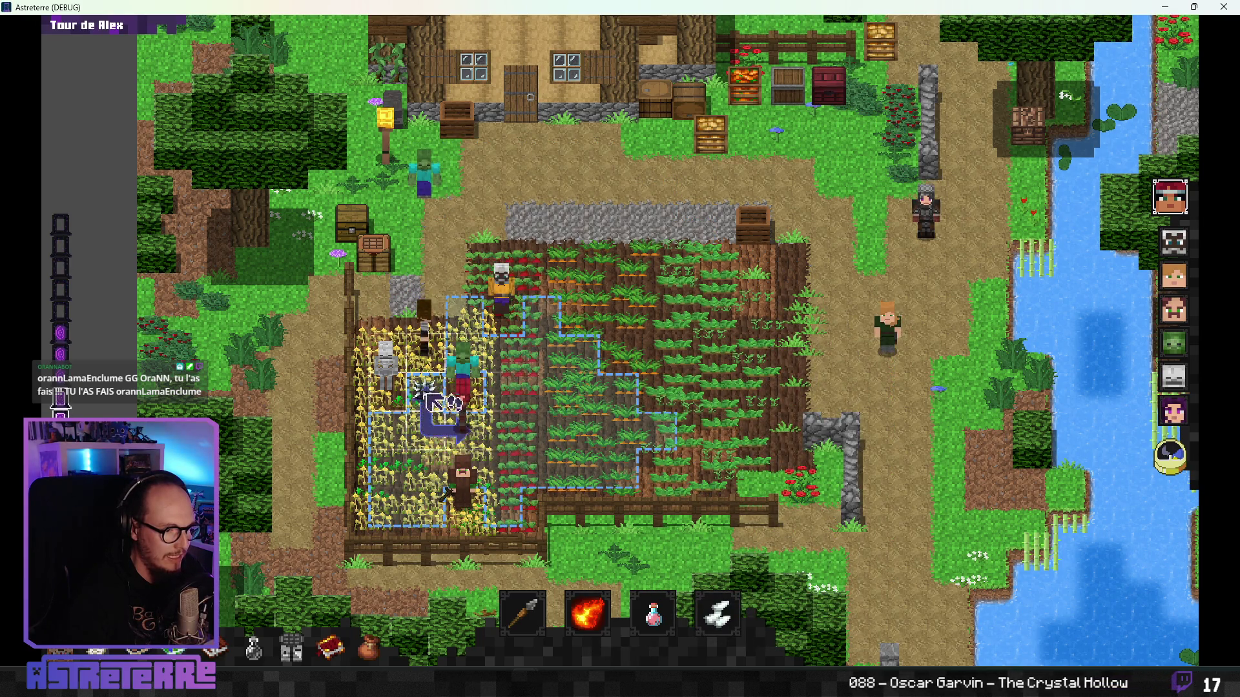
left_click(439, 378)
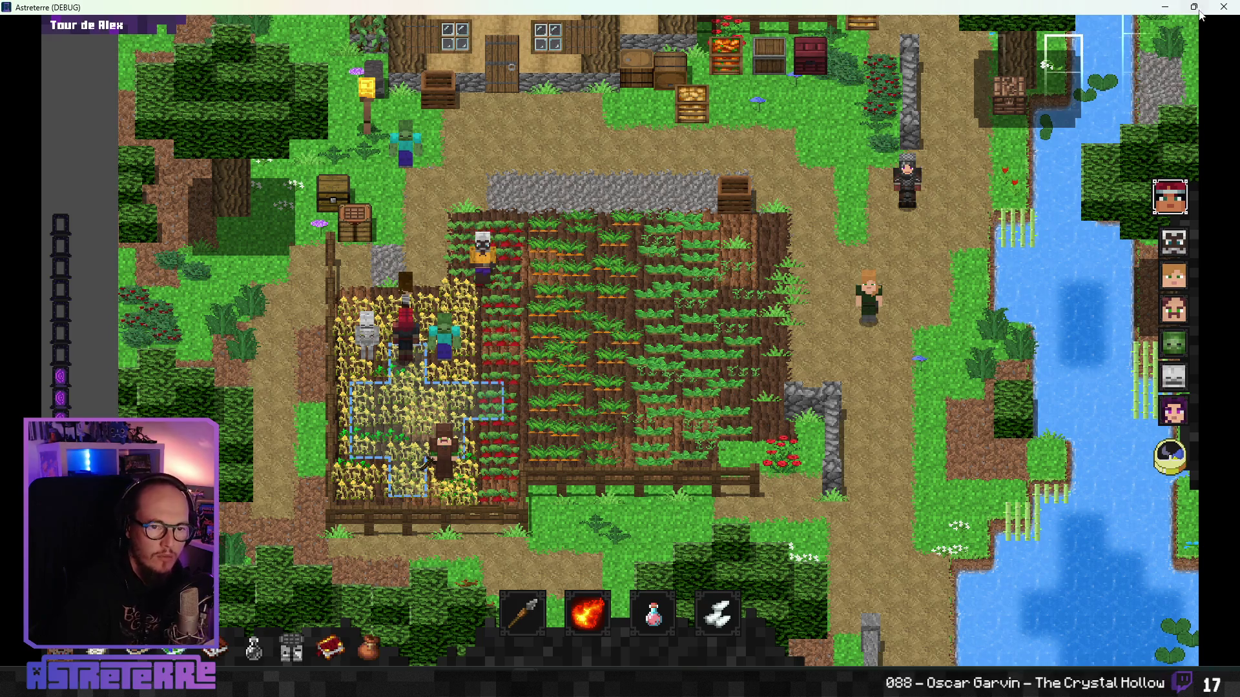
left_click(1223, 12)
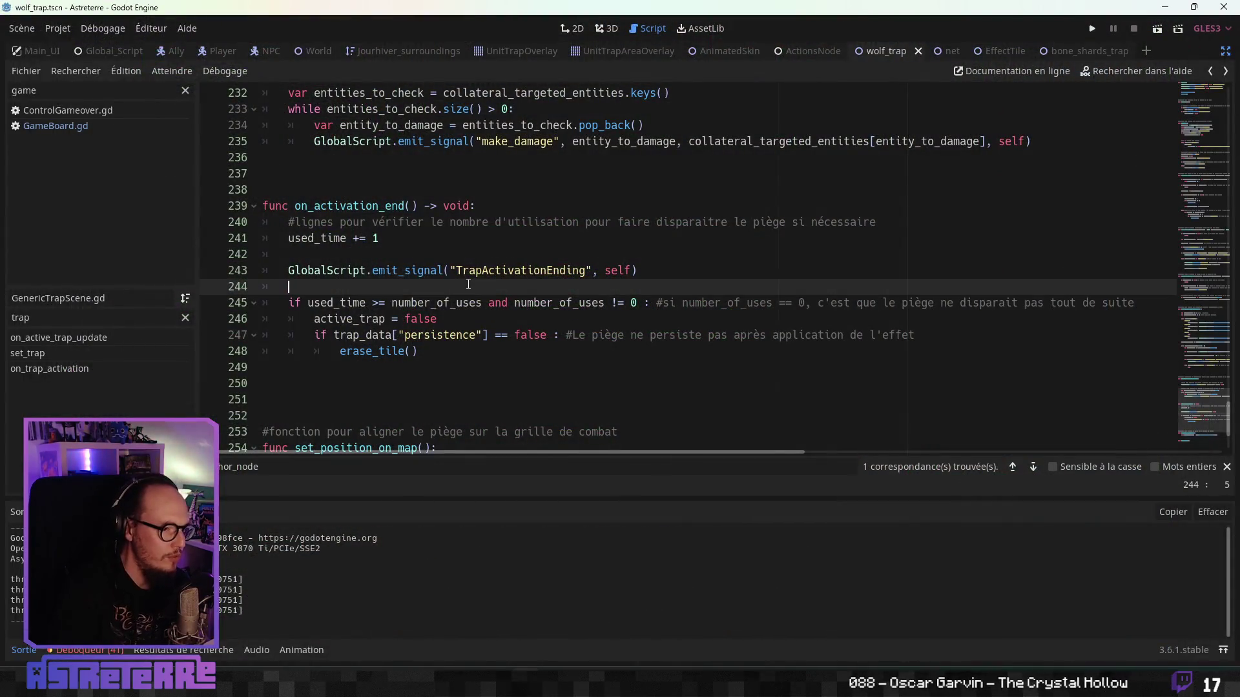
Step: Review the on_activation_end code and the while loop at line 233
left_click(358, 392)
left_click(337, 383)
left_click(417, 319)
scroll(477, 360, "up", 4)
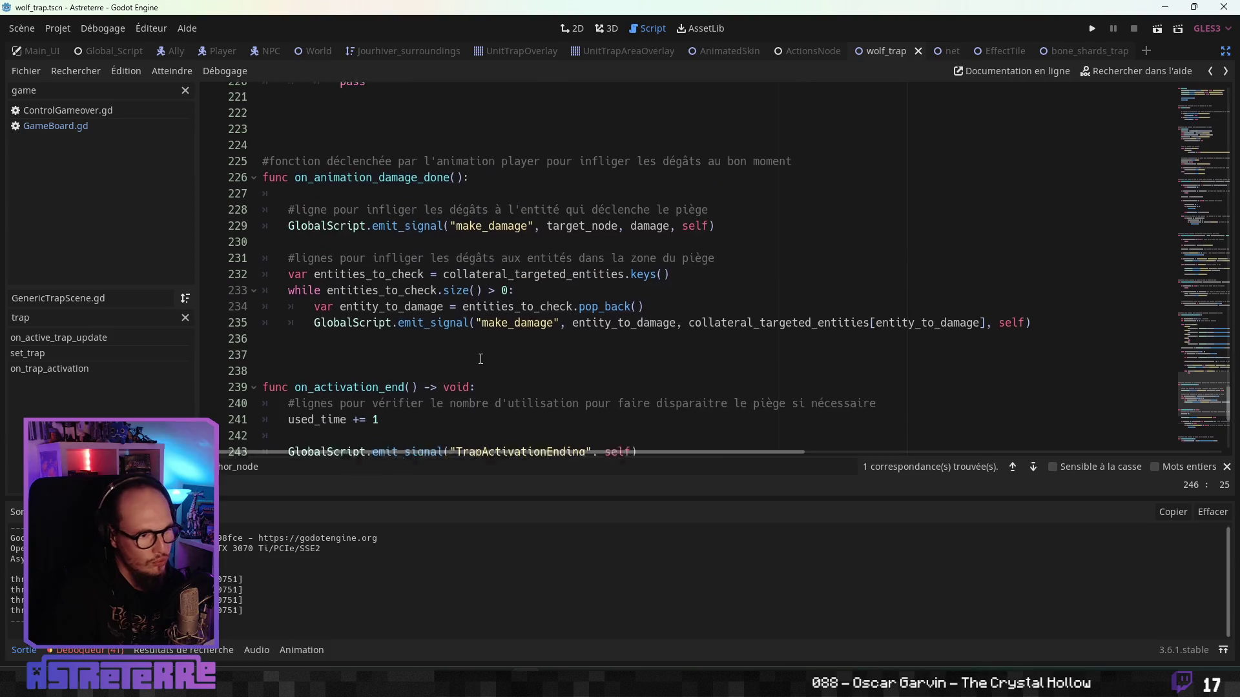
scroll(481, 351, "up", 1)
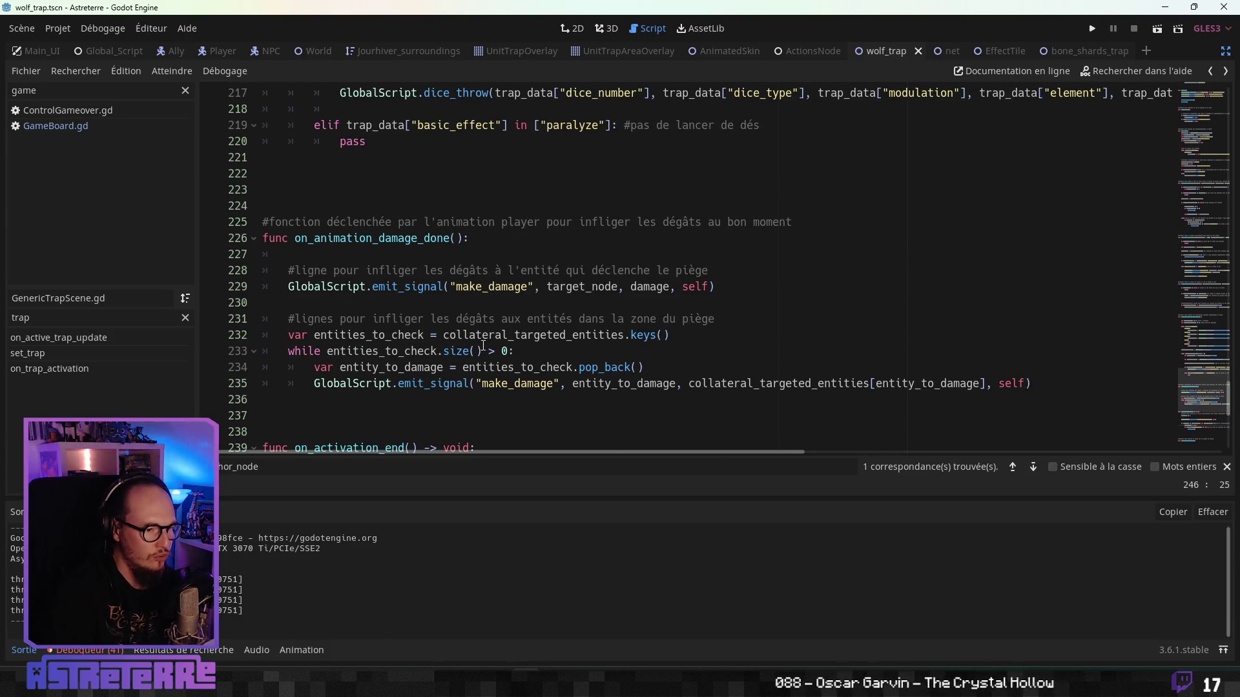
left_click(483, 350)
Step: Scroll up through the damage and collateral-target code to line 184, then switch to the Actions_Catalog sheet
scroll(491, 346, "up", 6)
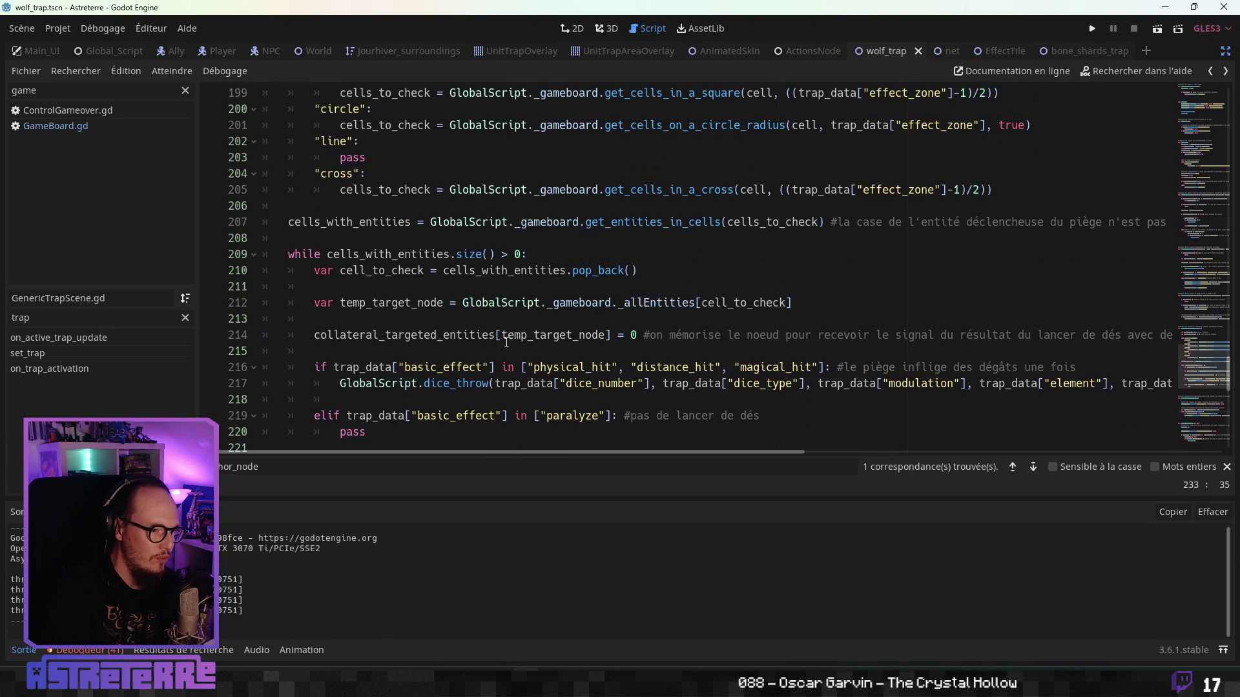
scroll(506, 343, "up", 4)
scroll(491, 341, "down", 5)
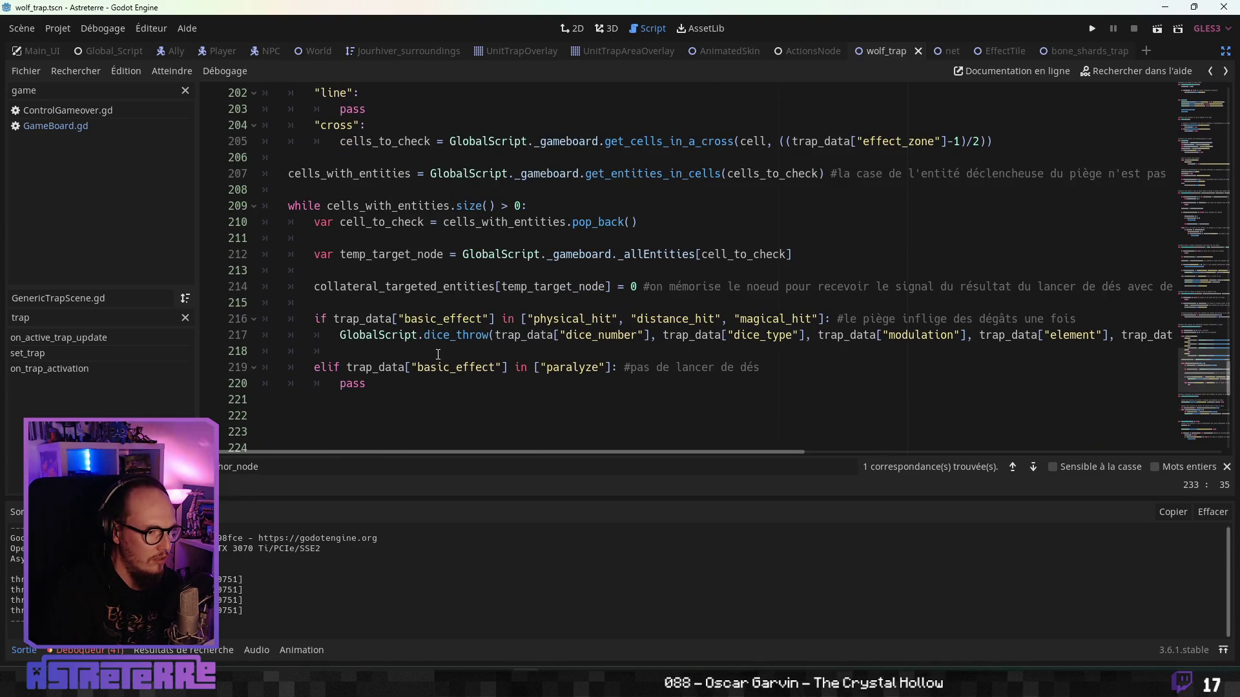
scroll(439, 325, "up", 4)
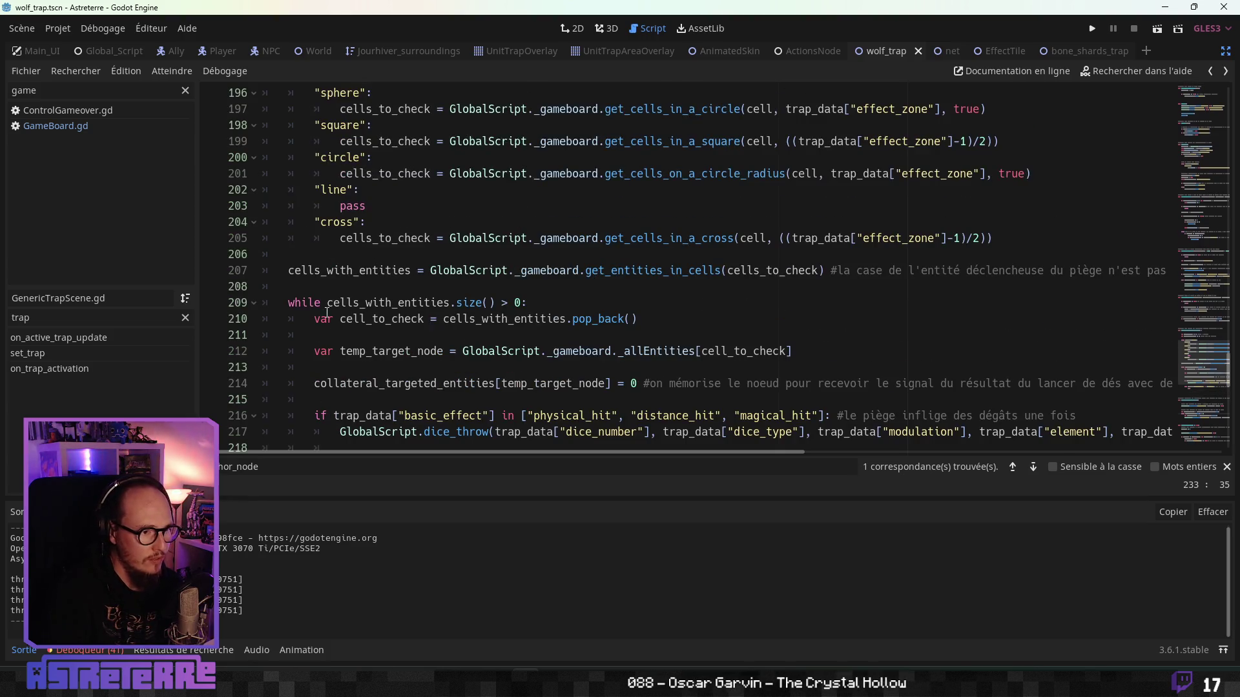
scroll(445, 327, "down", 4)
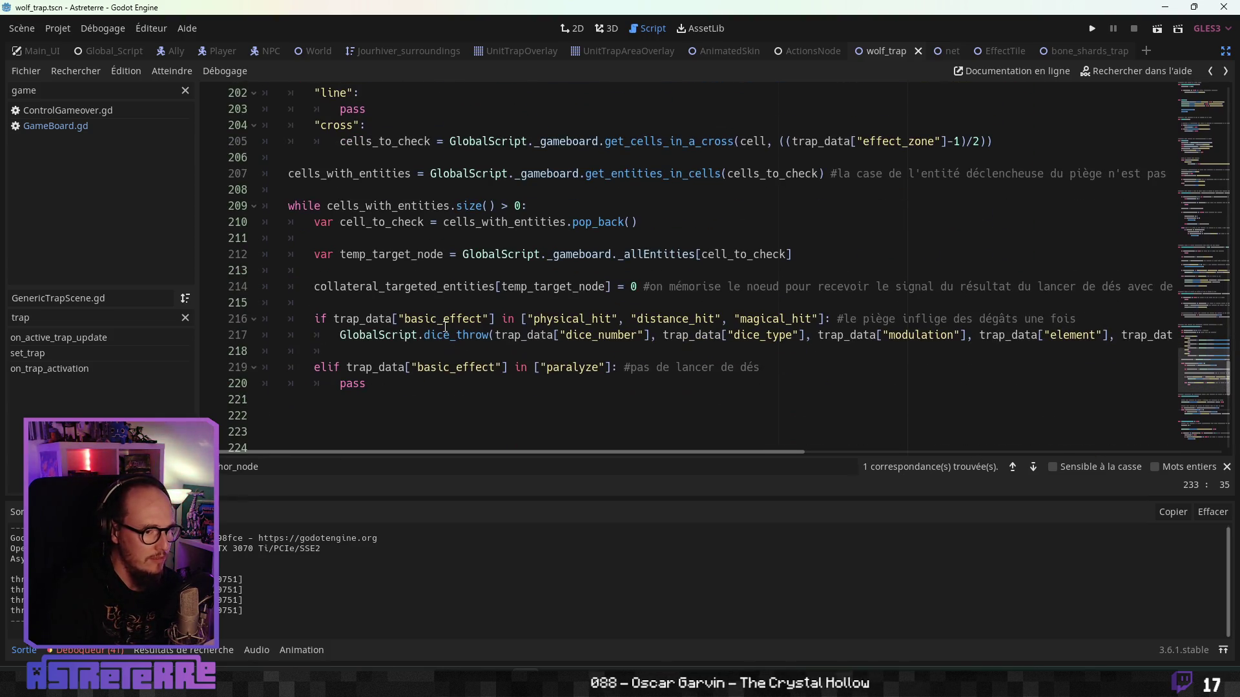
scroll(445, 326, "up", 10)
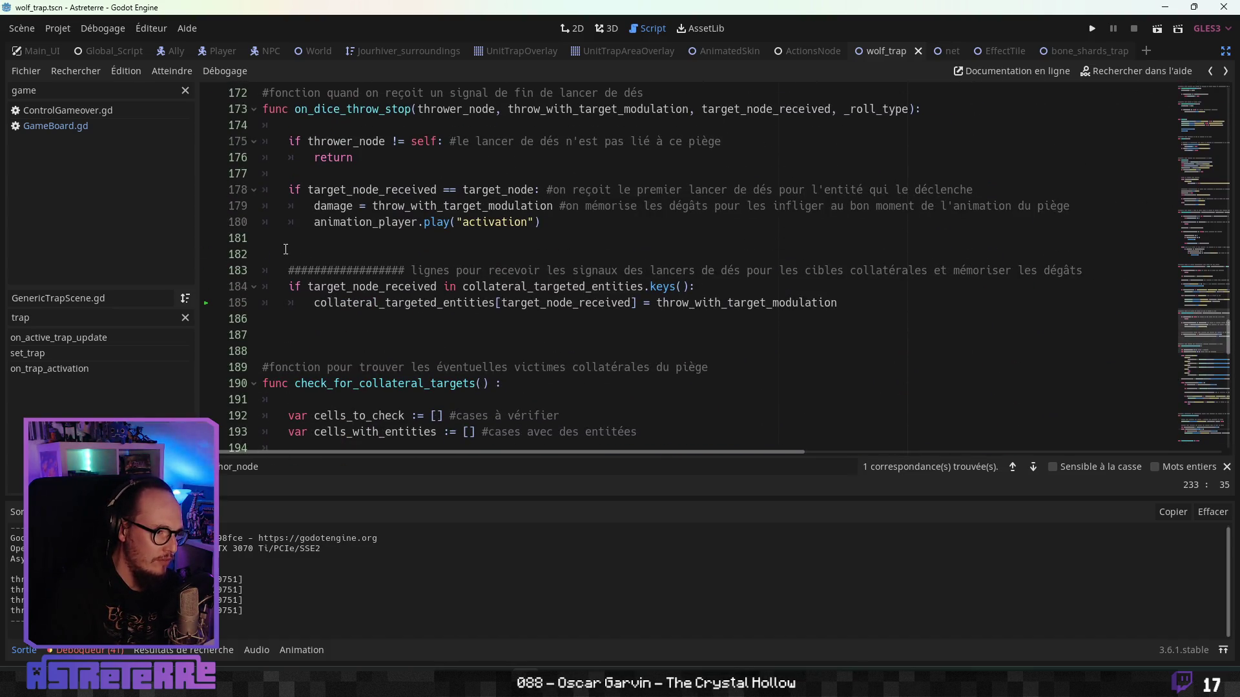
scroll(434, 337, "up", 1)
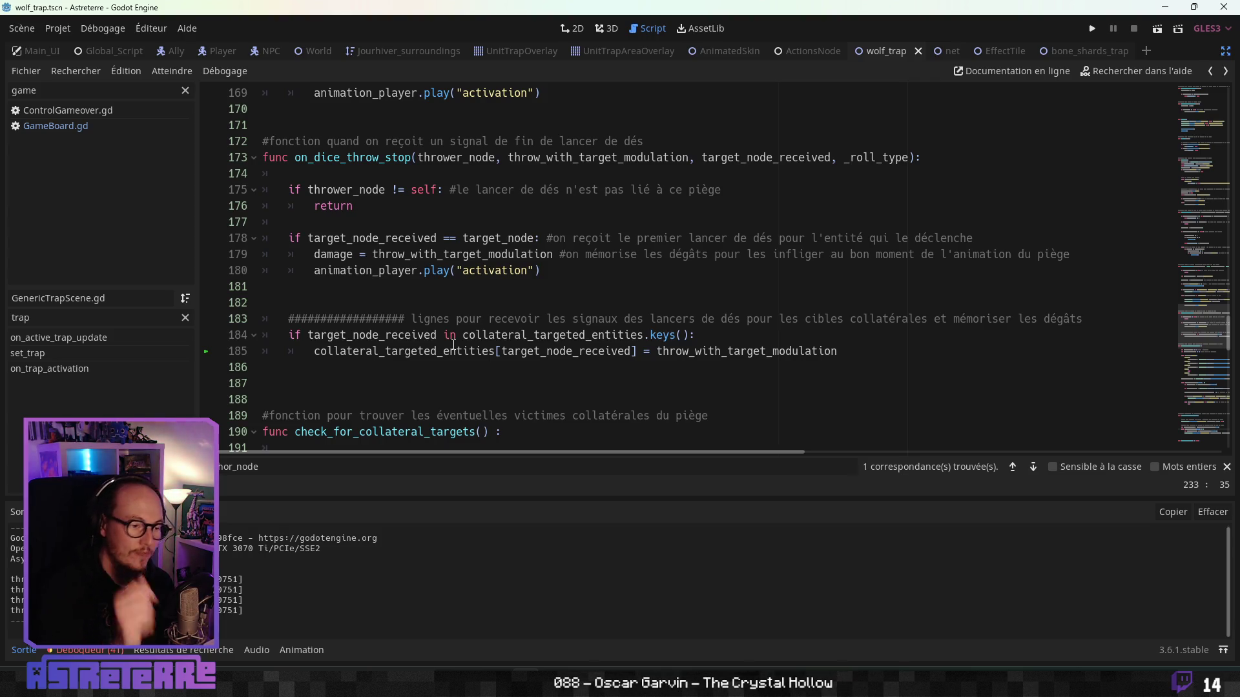
left_click(456, 336)
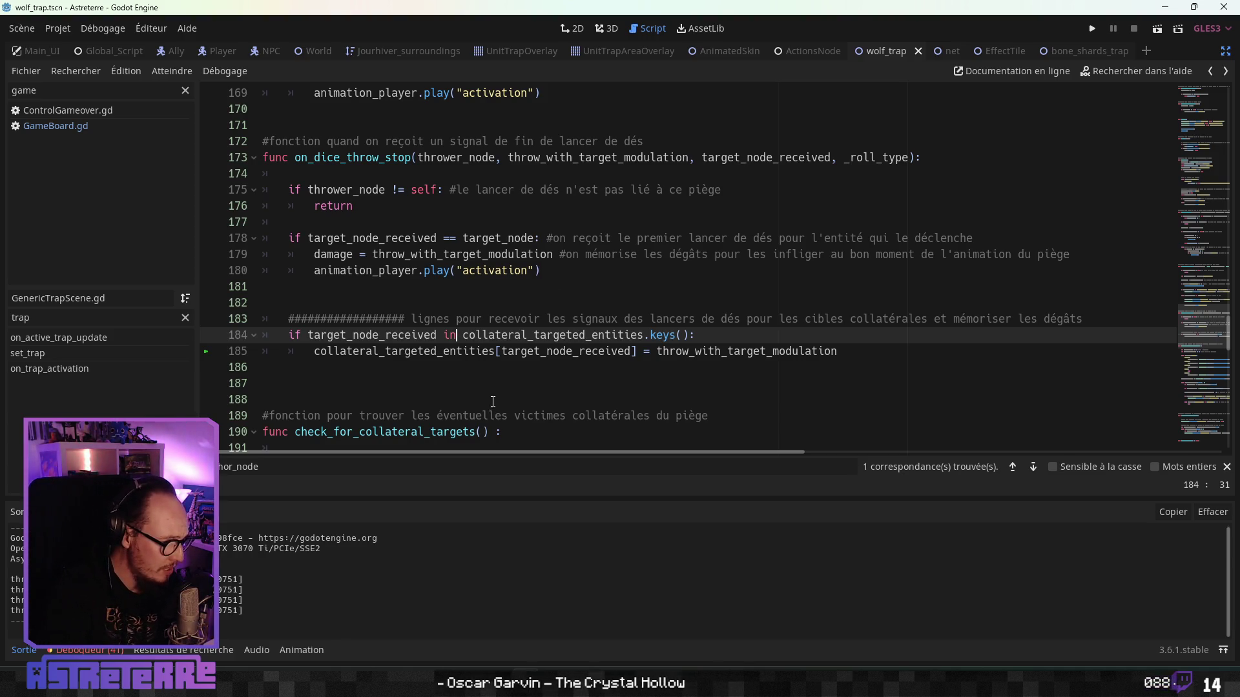
key("alt+Tab")
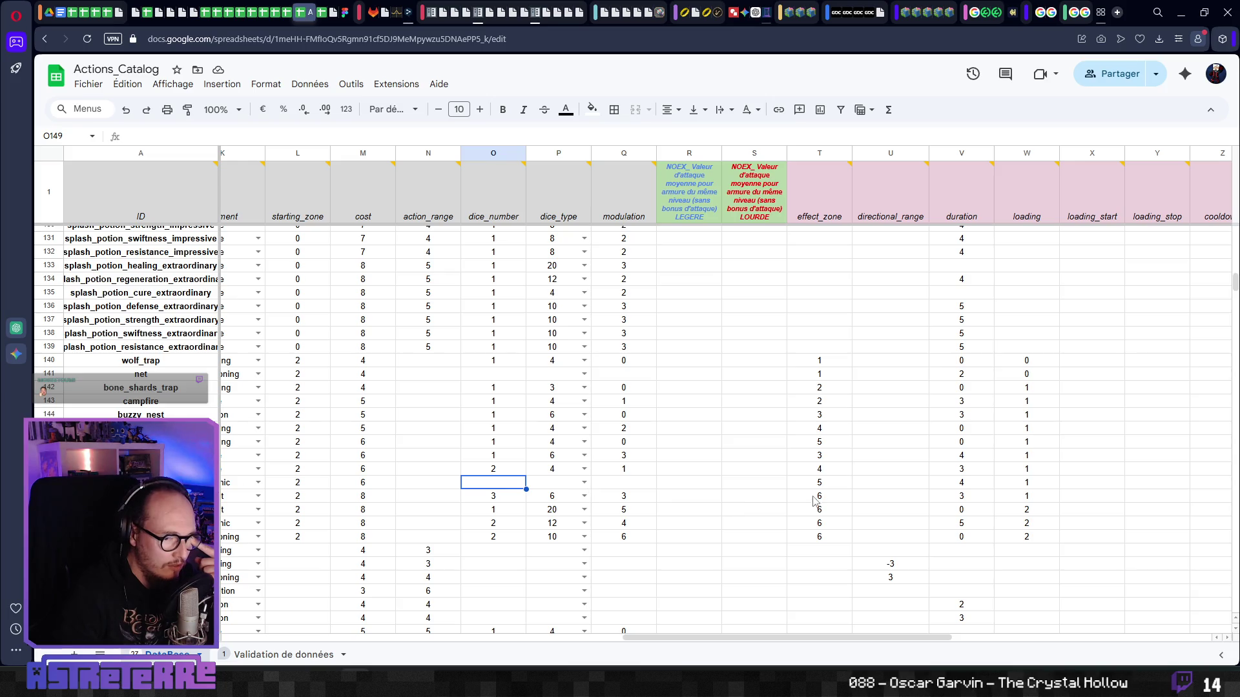
Step: Select N149:T149, narrow to row 149's effect_zone value, then return to the Godot script
left_click(458, 491, "shift")
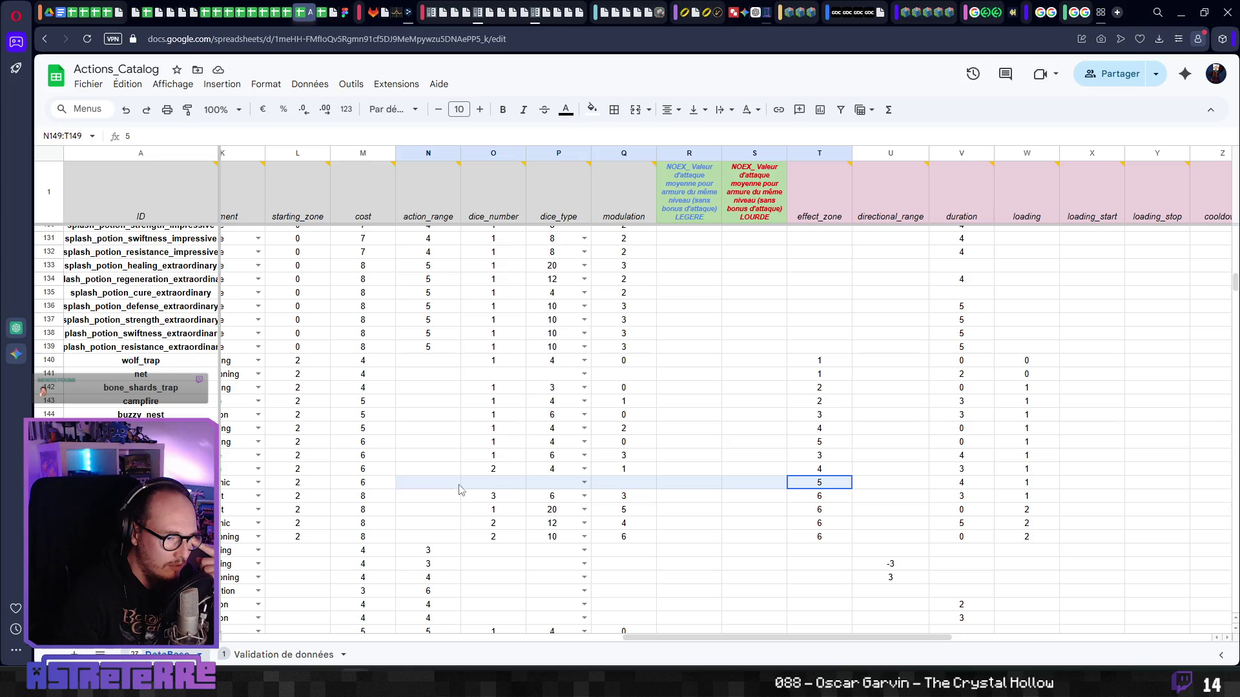
left_click_drag(458, 490, 813, 489)
key("alt+Tab")
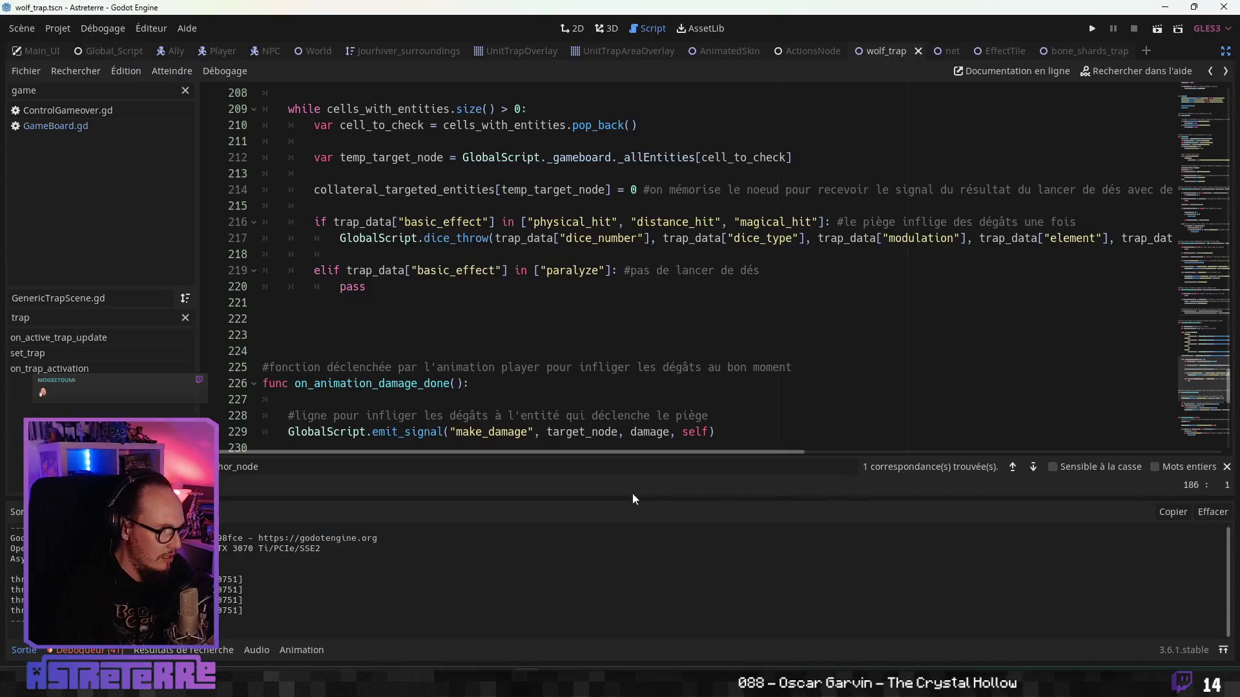
Step: Add '#DEBUG à faire quand on utilisera le Gong of wakening' after pass on line 220
double_click(350, 289)
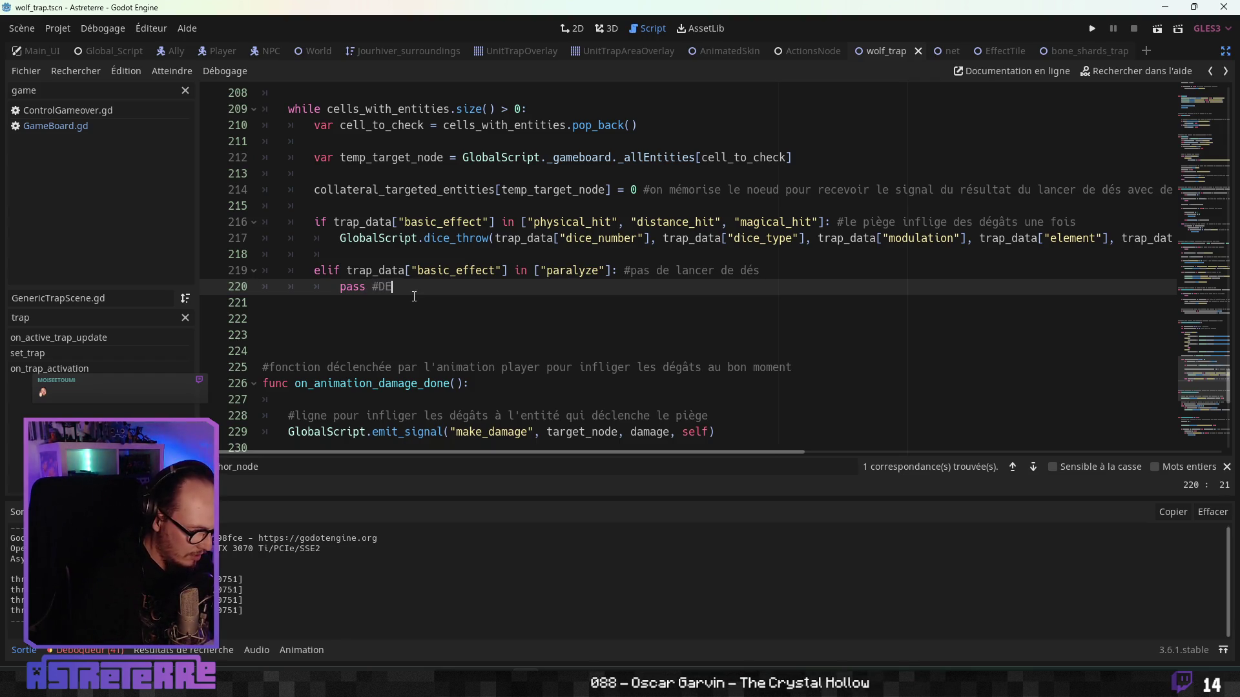
type("BUG à faire quand on utilisera le")
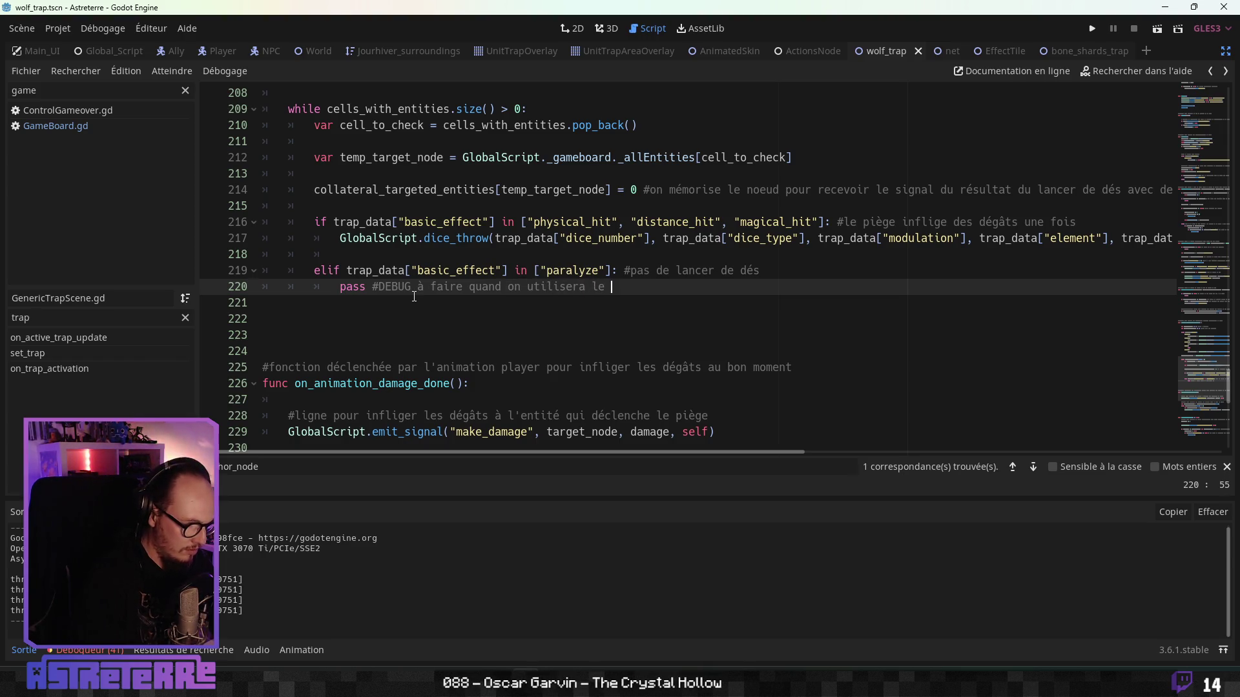
key("alt+Tab")
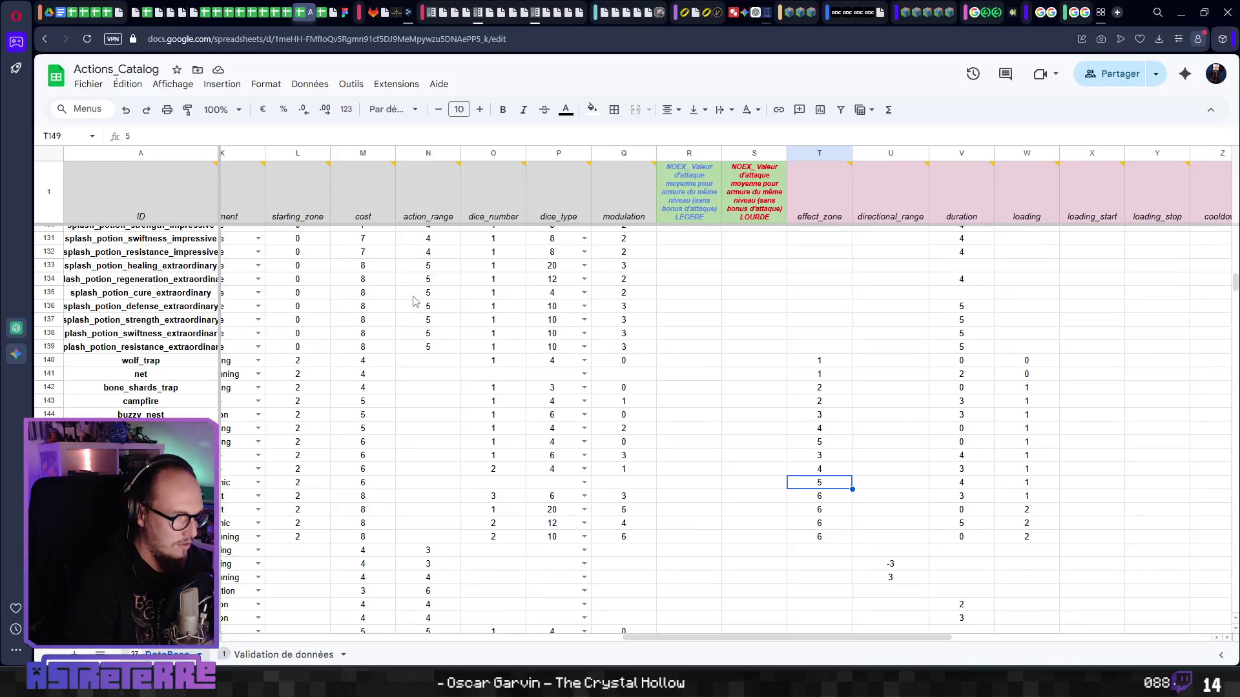
key("alt+Tab")
type("eak")
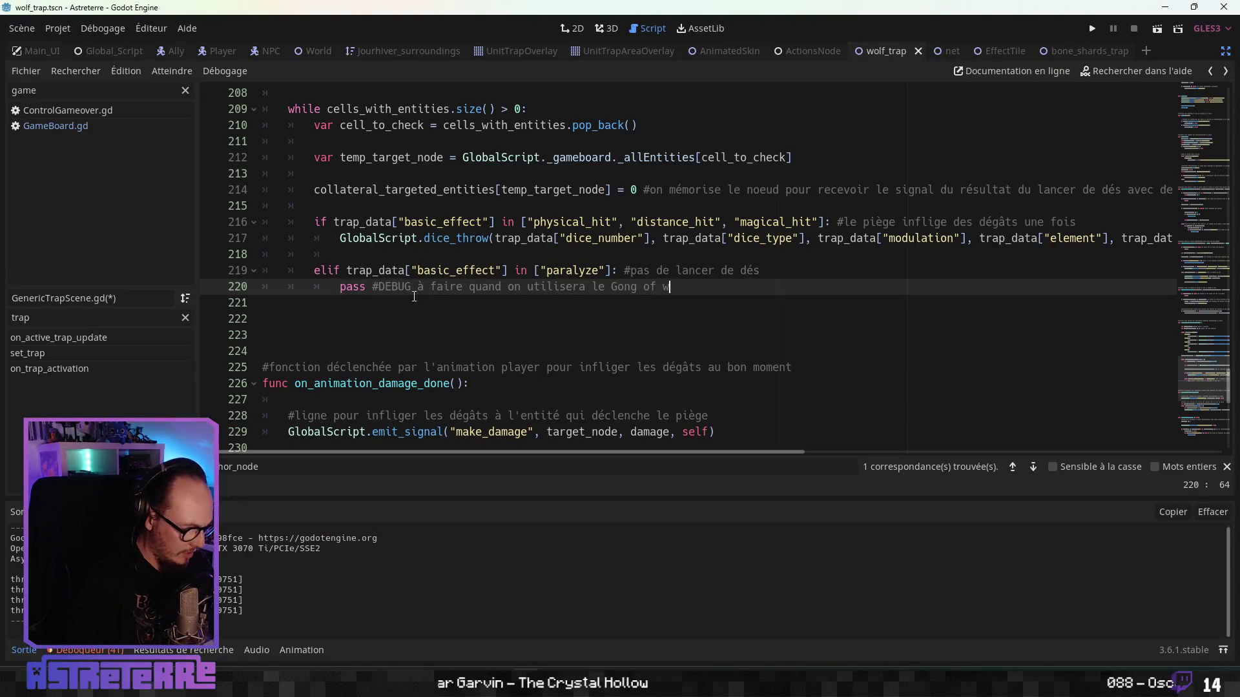
key("alt+Tab")
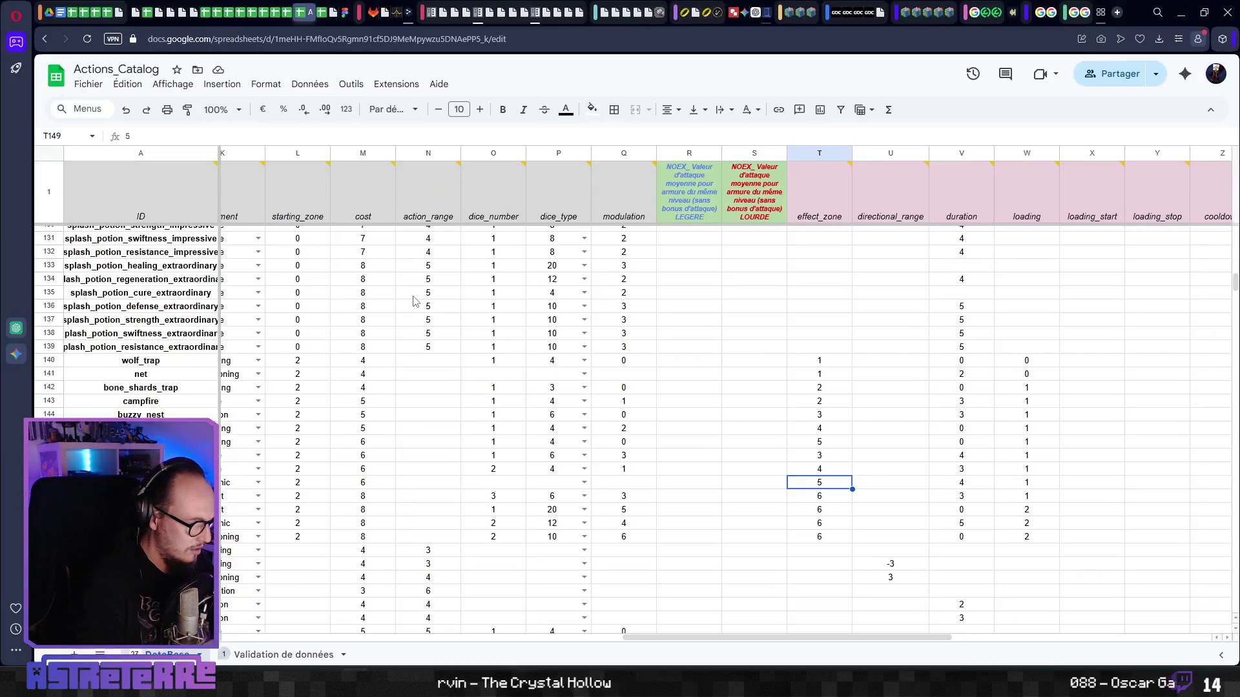
key("alt+Tab")
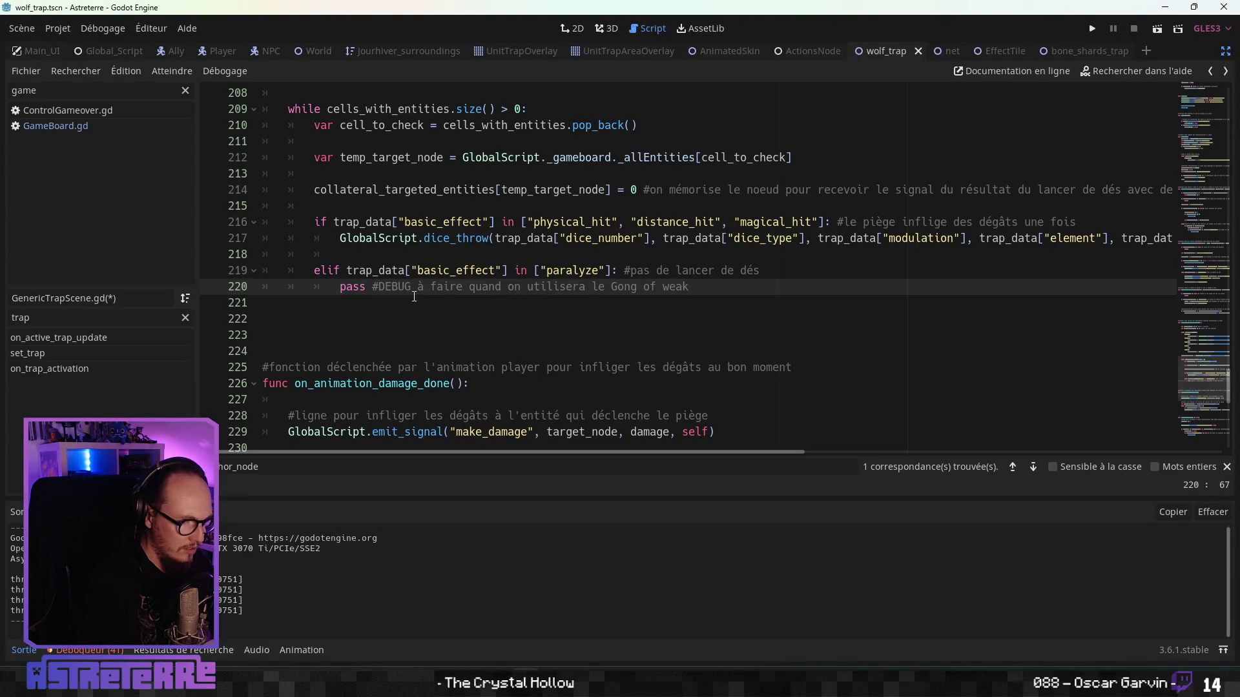
key("BackSpace")
type("akening")
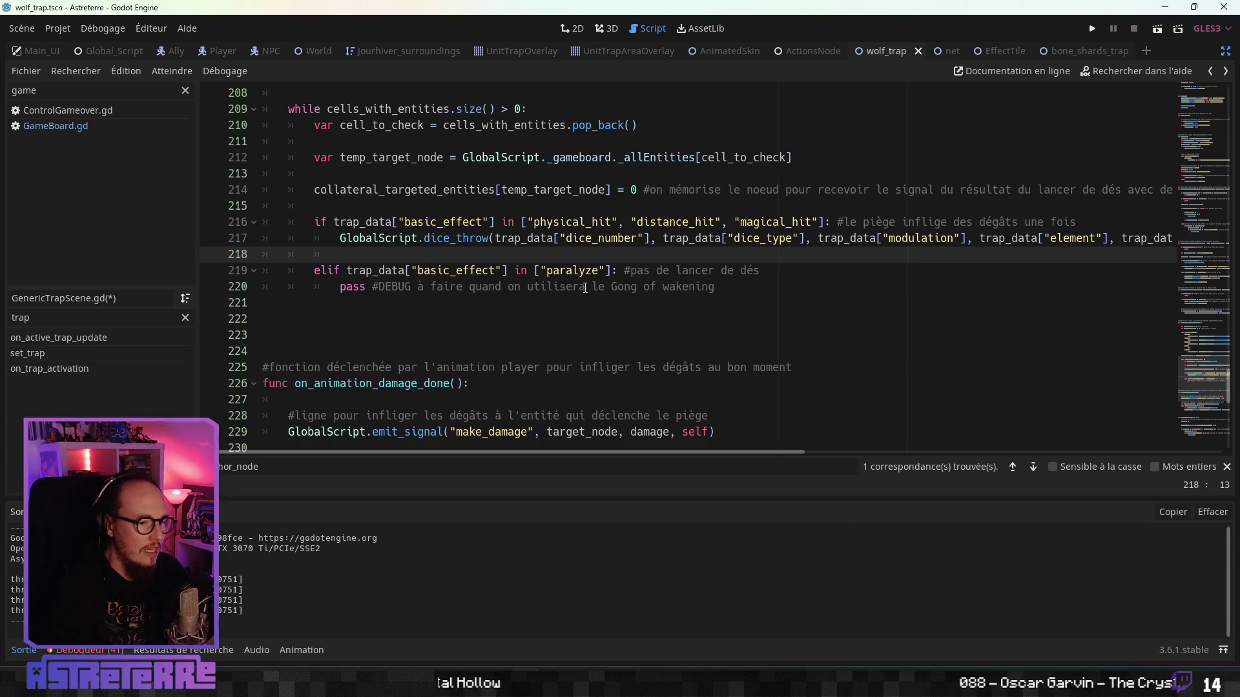
key("alt+Tab")
key("Left")
key("Left")
key("Left")
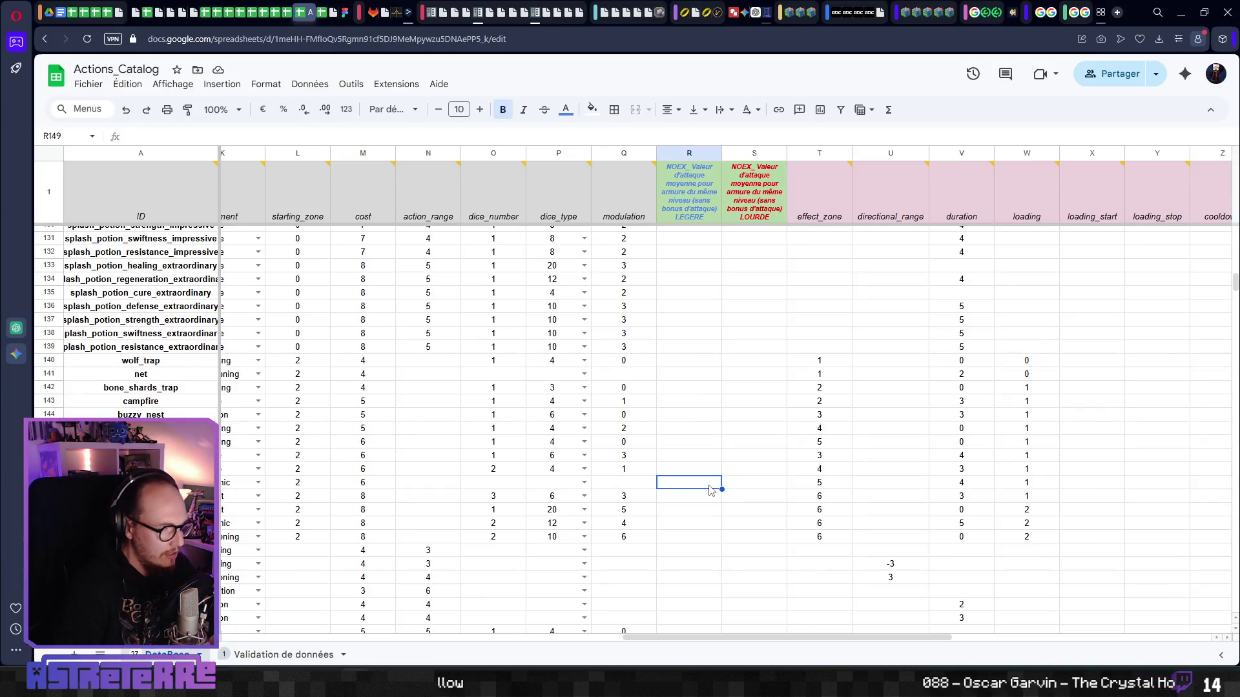
Step: Read row 149's basic_effect (stun), then go back to the elif paralyze line in Godot
scroll(711, 490, "left", 1)
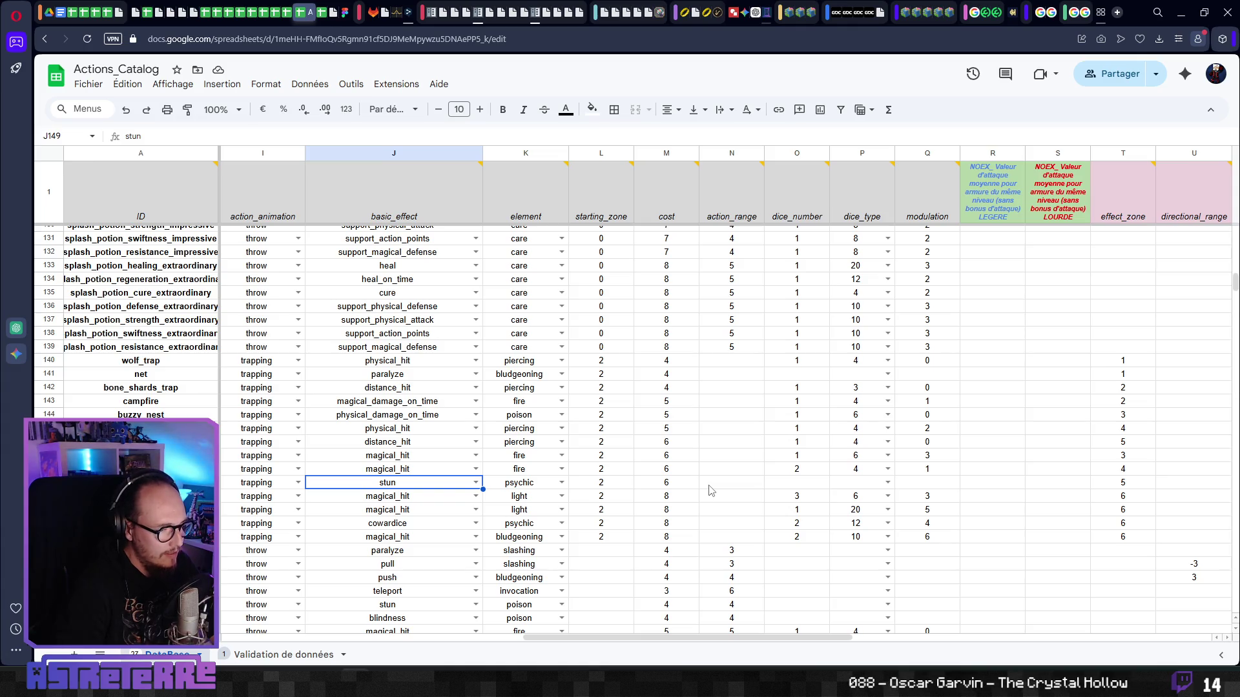
key("alt+Tab")
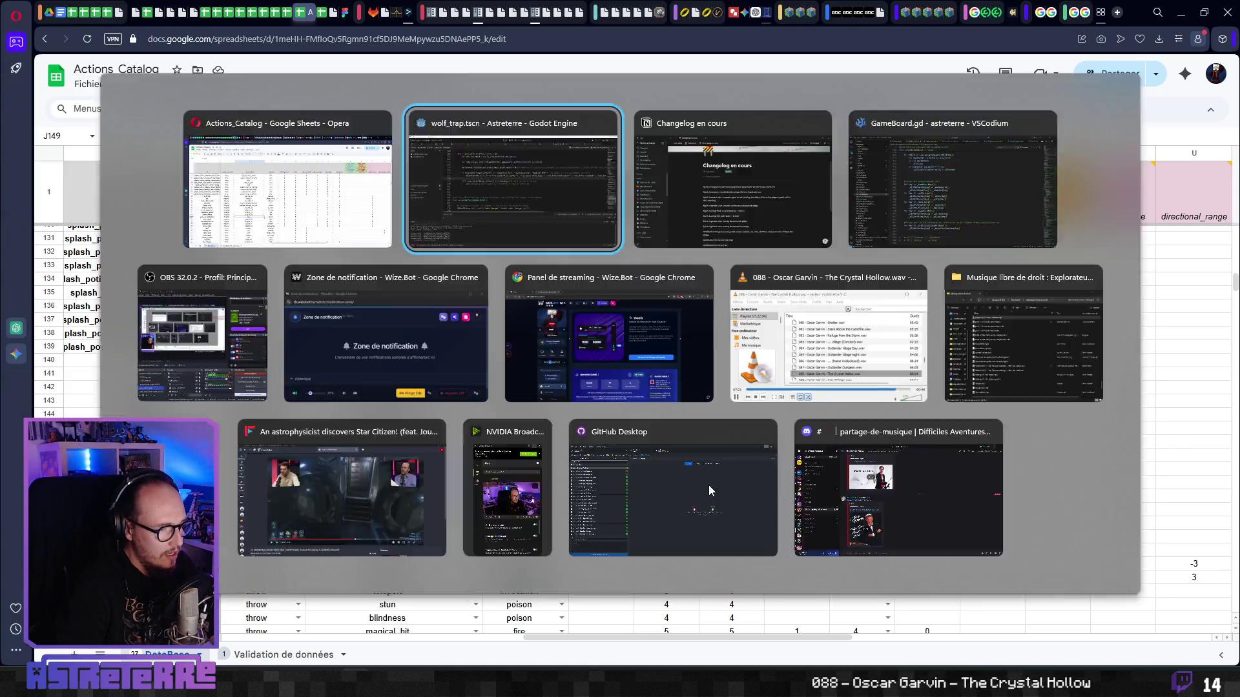
key("Down")
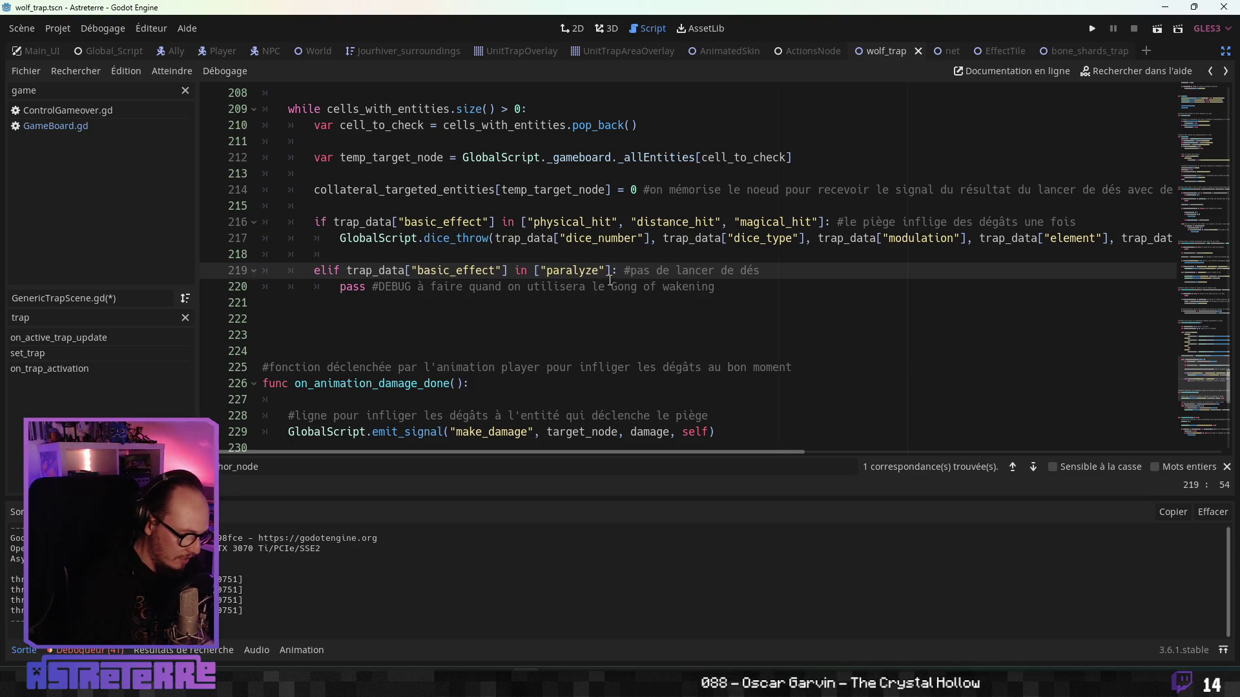
type(", \"stun\"")
Step: Review the DEBUG comment on line 220 below the edited paralyze/stun condition
left_click(643, 321)
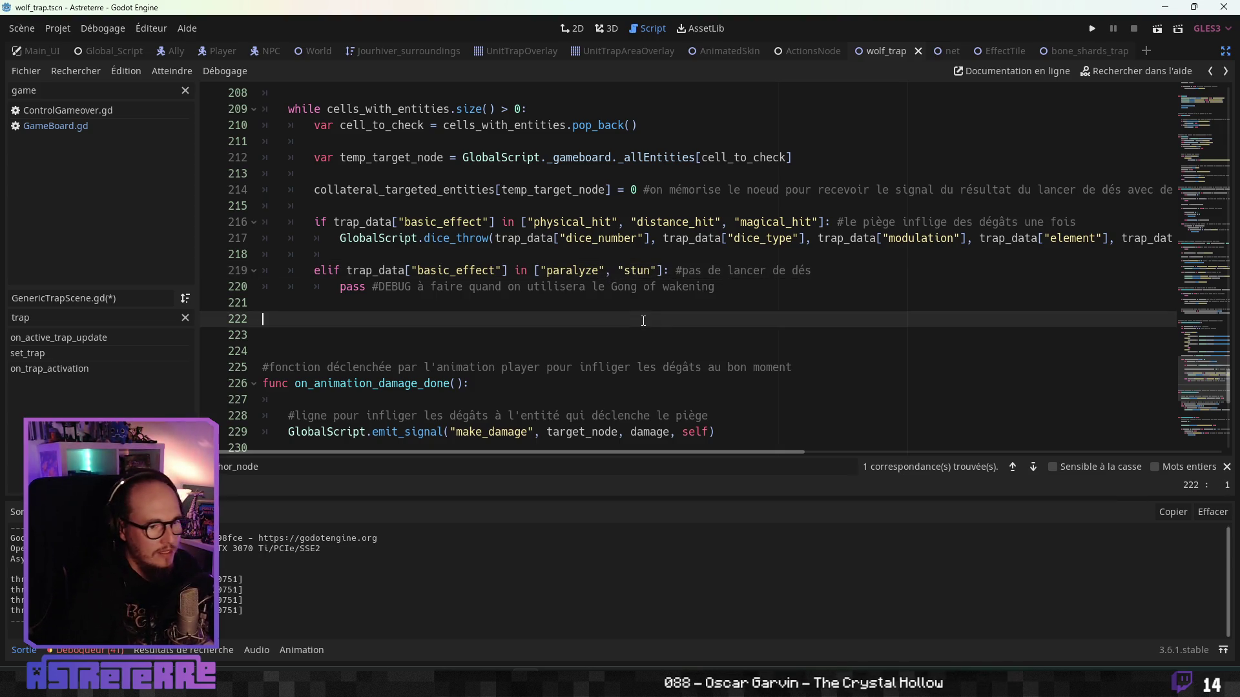
scroll(723, 331, "up", 3)
left_click(732, 431)
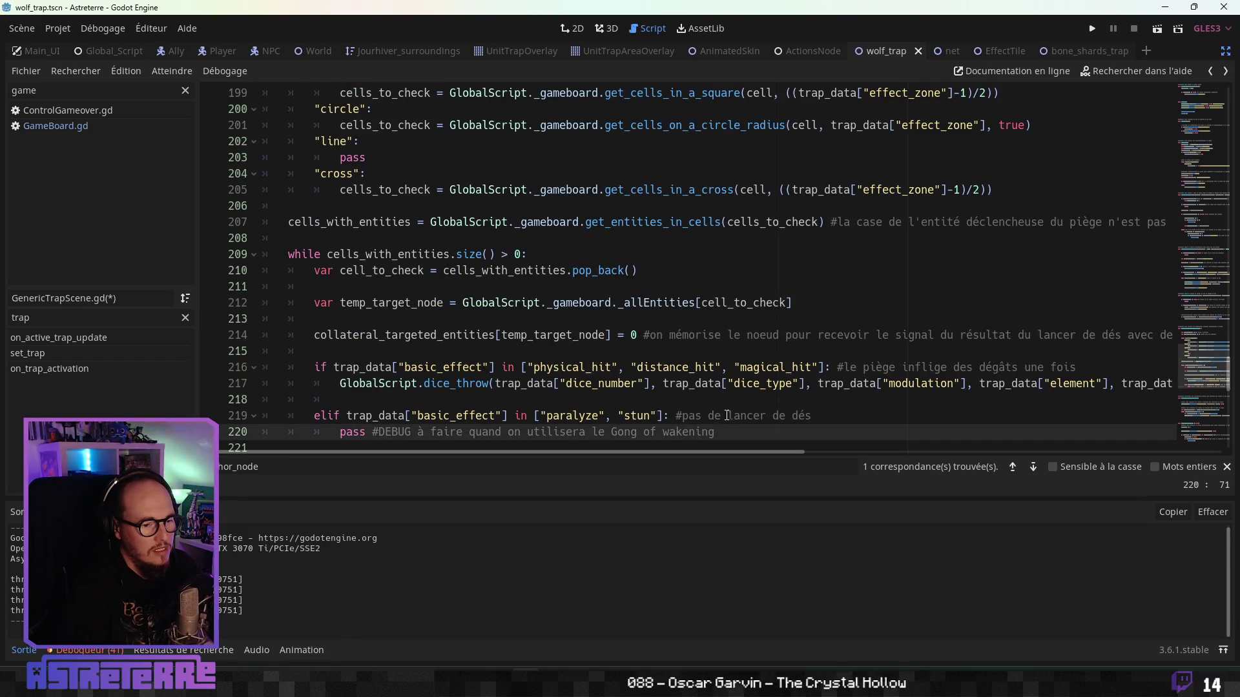
scroll(727, 415, "down", 1)
left_click_drag(608, 384, 370, 391)
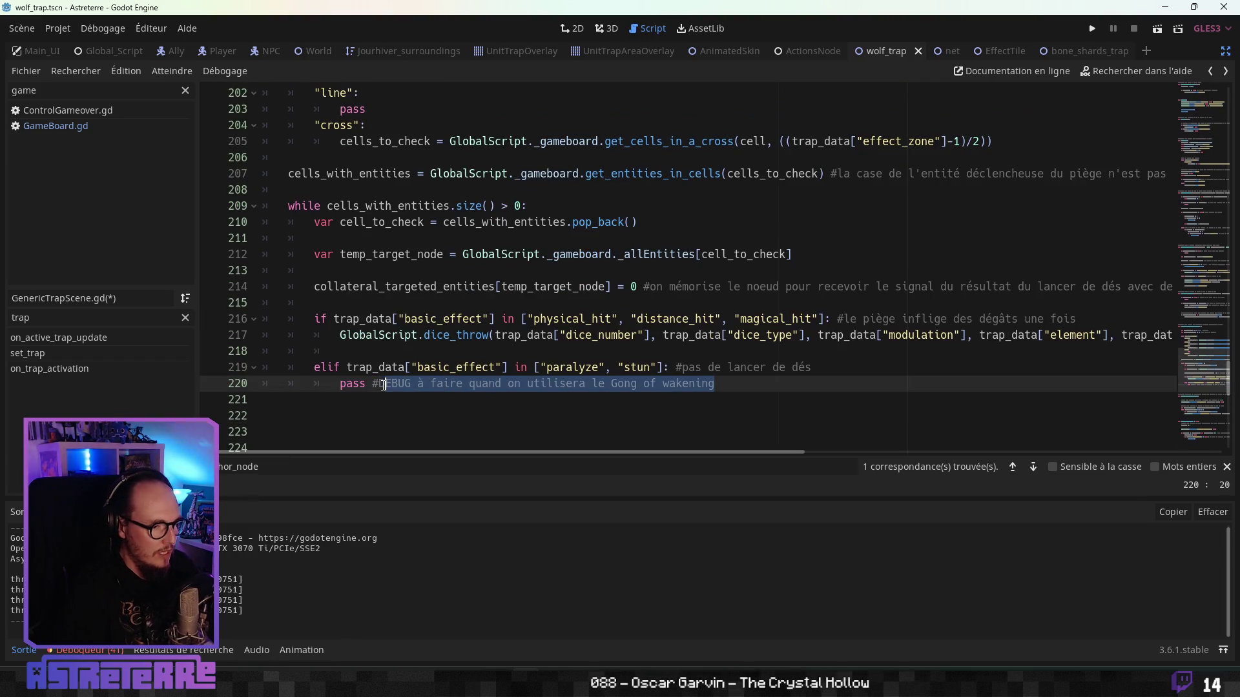
scroll(542, 338, "up", 14)
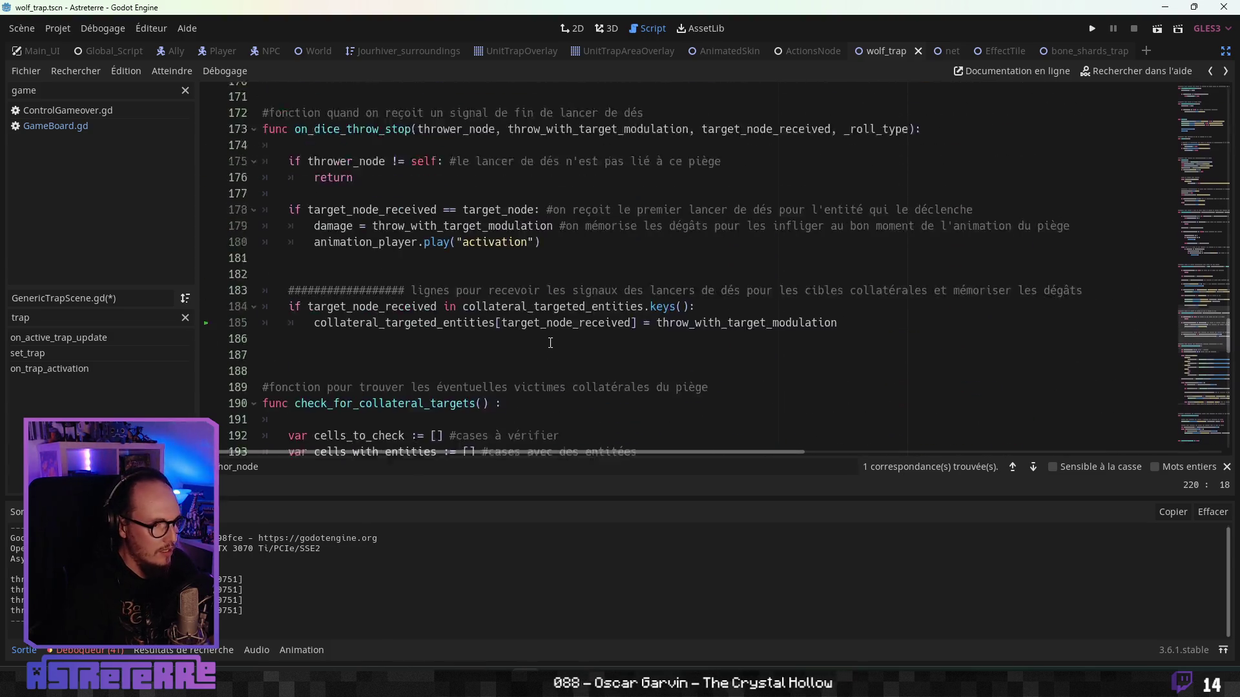
scroll(551, 343, "up", 2)
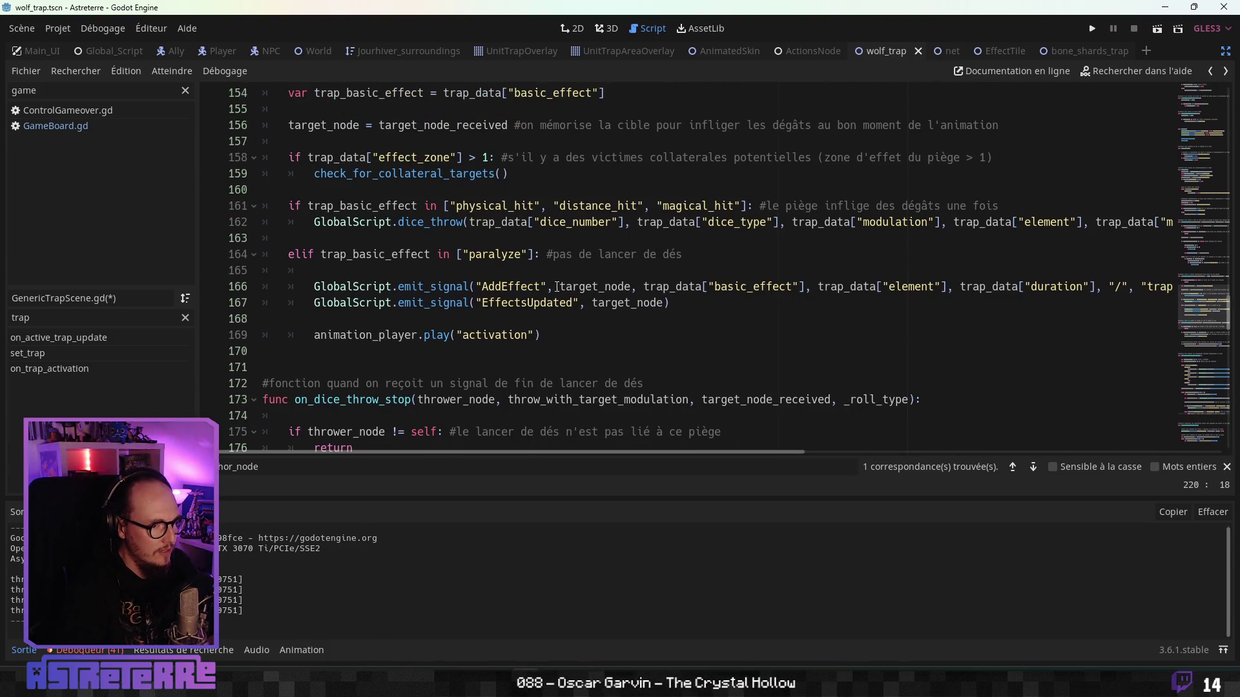
Step: Check the paralyze/stun list on line 164 and the activation animation line beneath it
left_click(533, 254)
type(", \"stun\"")
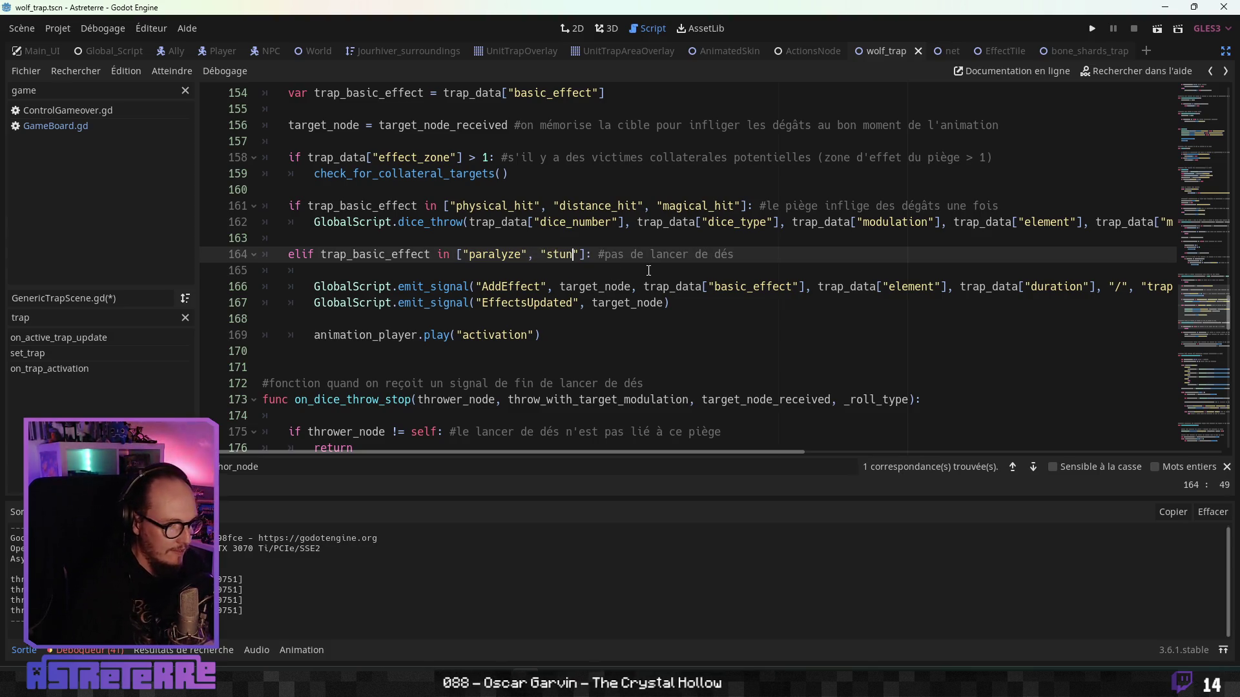
left_click(648, 270)
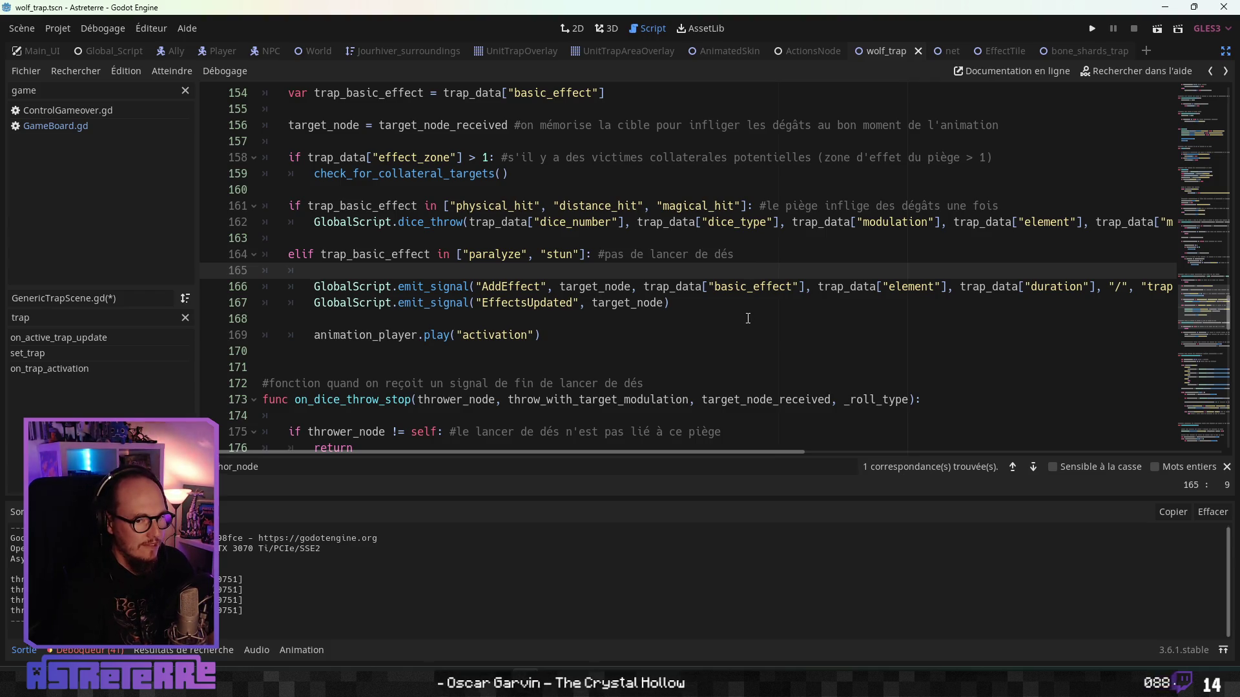
left_click(586, 317)
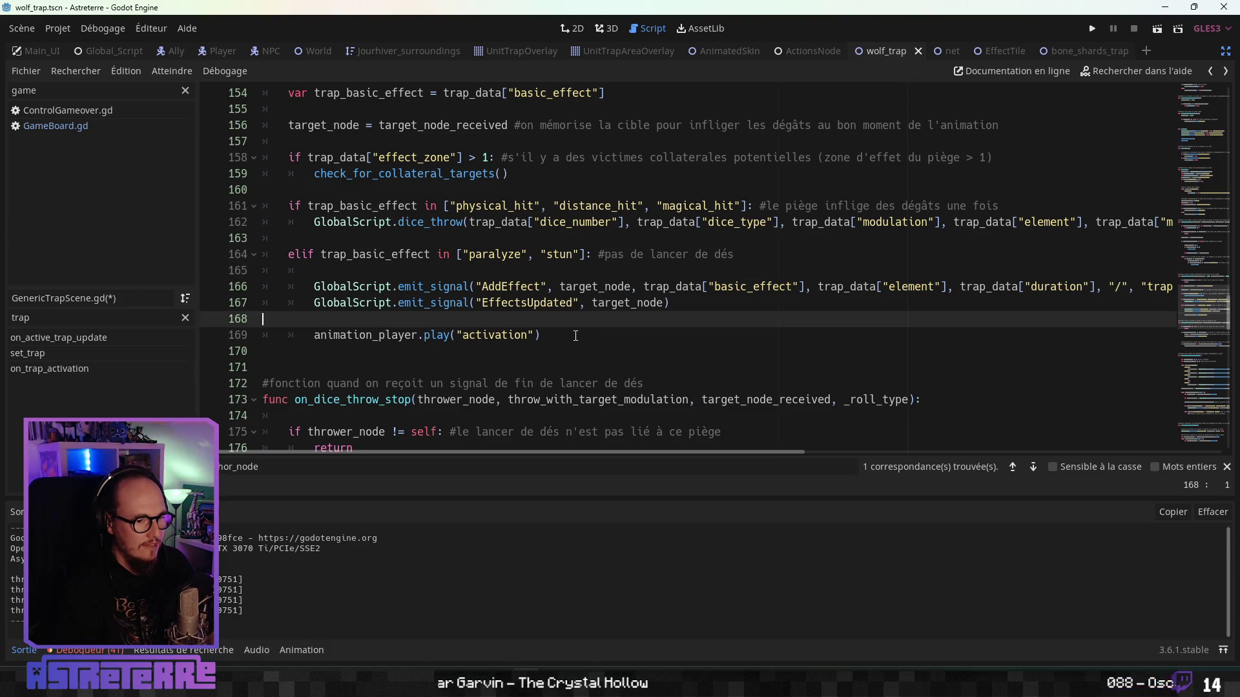
left_click(572, 337)
scroll(686, 332, "down", 5)
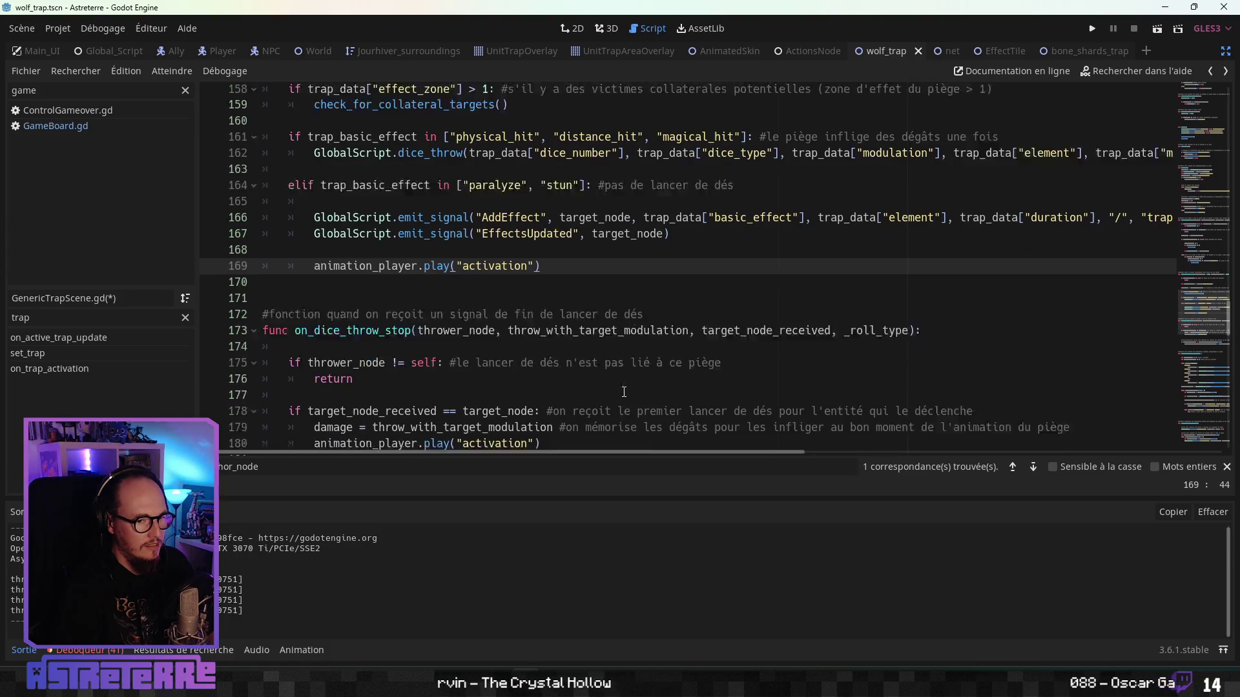
scroll(579, 374, "up", 3)
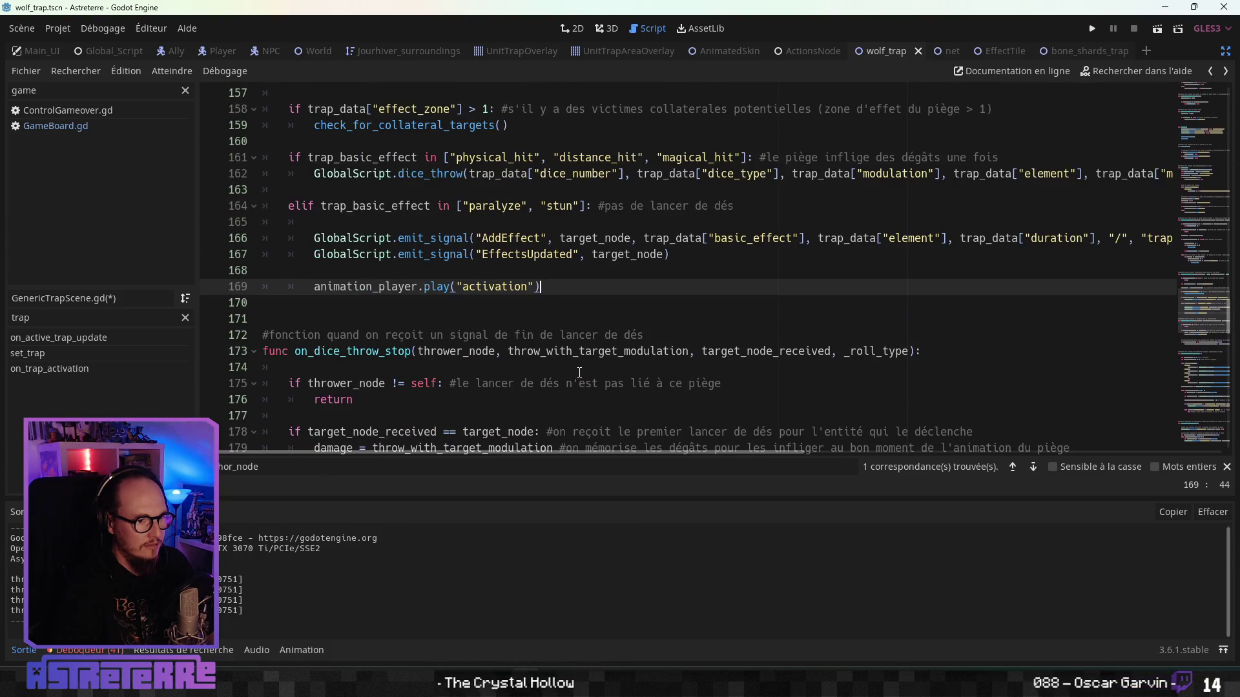
Step: Review the AddEffect and EffectsUpdated signal emits in the paralyze/stun branch
left_click(592, 254)
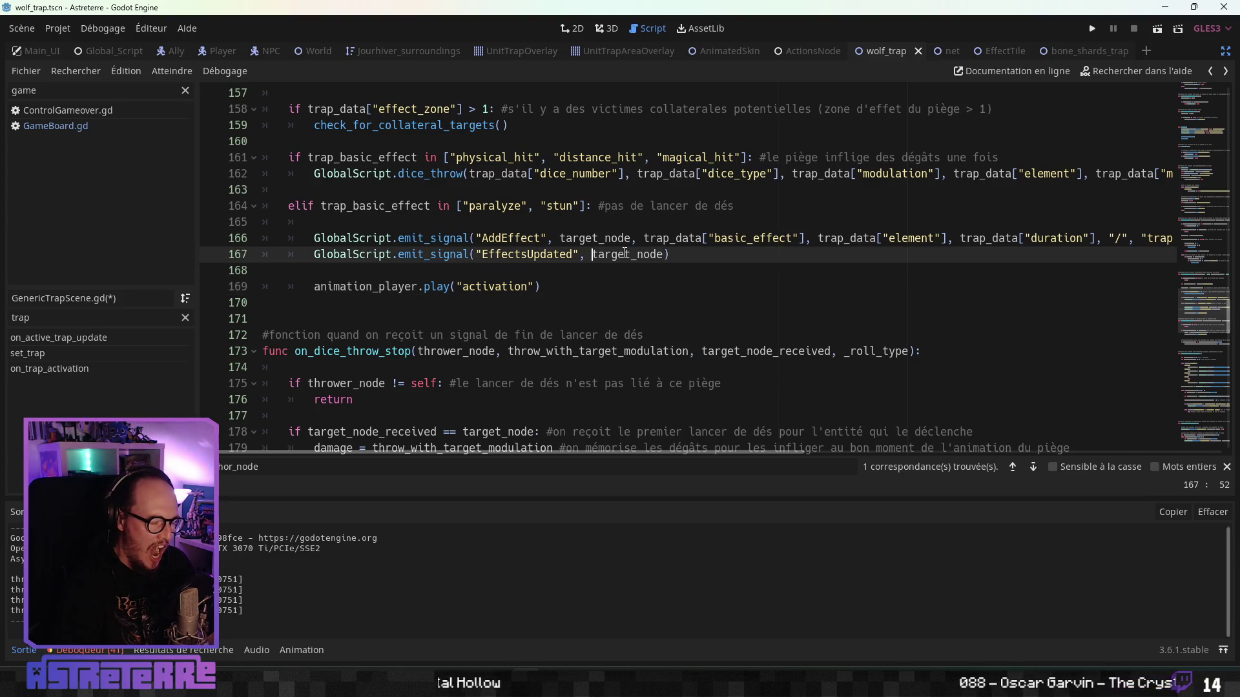
left_click_drag(671, 255, 324, 238)
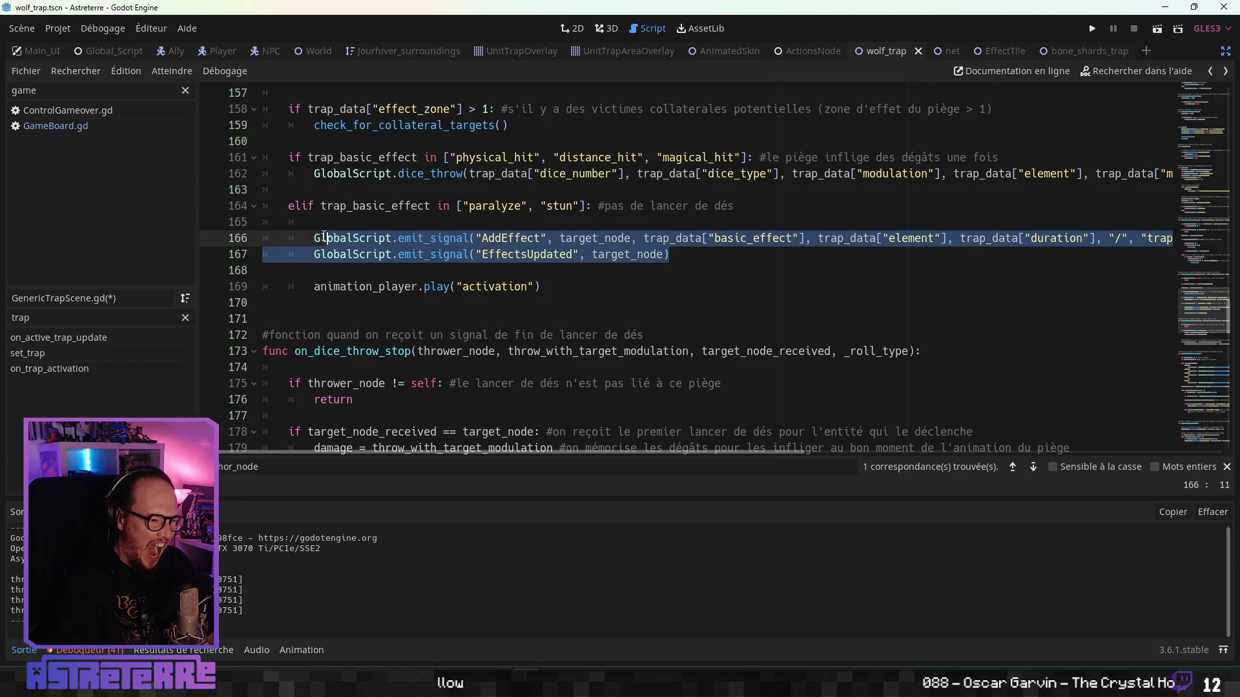
left_click(549, 292)
scroll(555, 287, "down", 15)
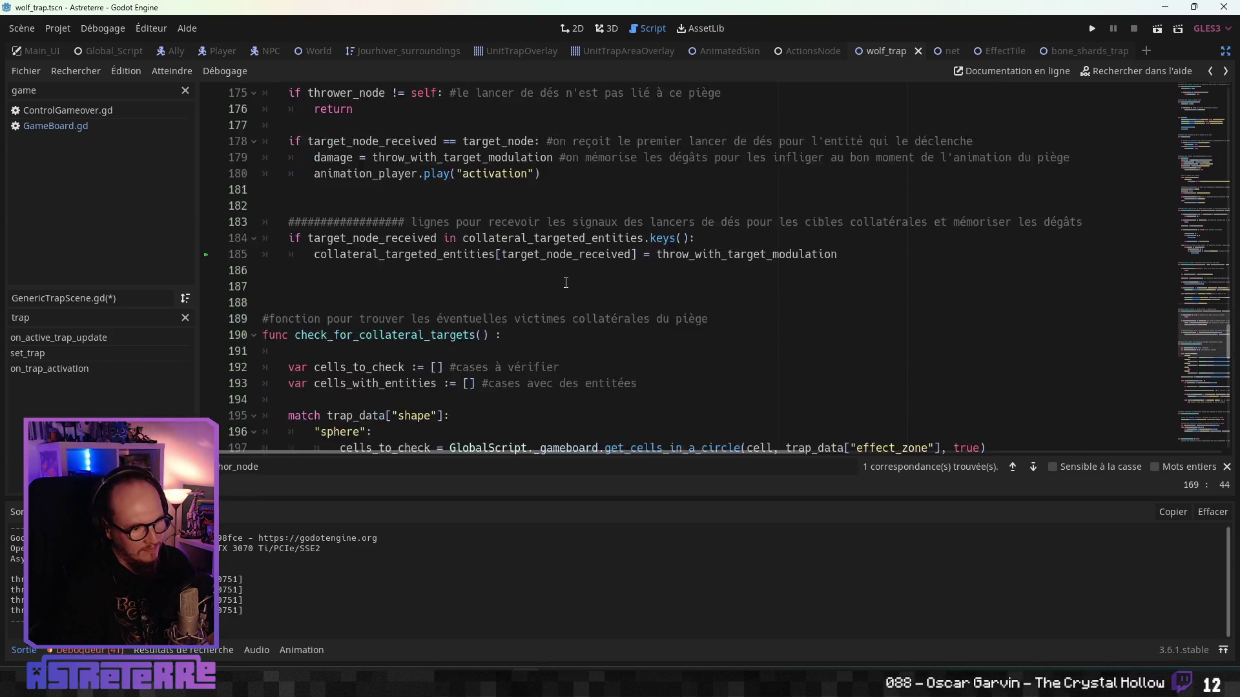
Step: Look over on_animation_damage_done, return to the line 220 DEBUG comment, and save wolf_trap
left_click(567, 282)
scroll(555, 290, "down", 3)
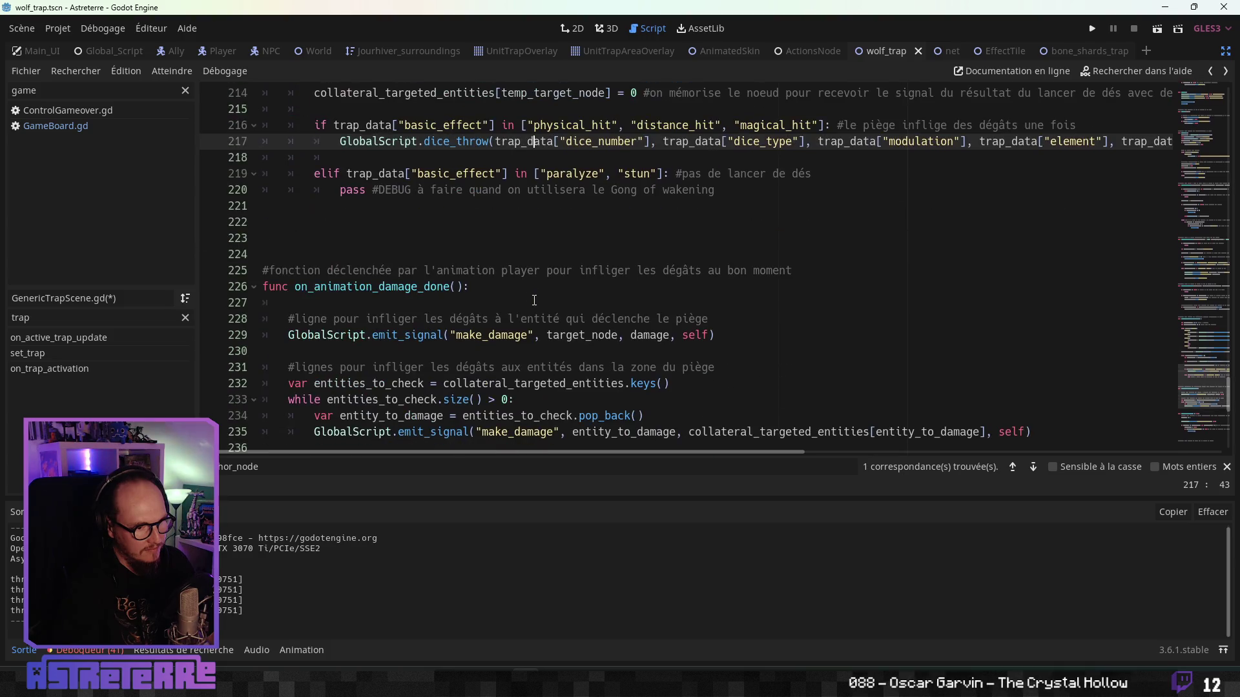
left_click(535, 302)
scroll(535, 300, "down", 2)
scroll(535, 300, "up", 3)
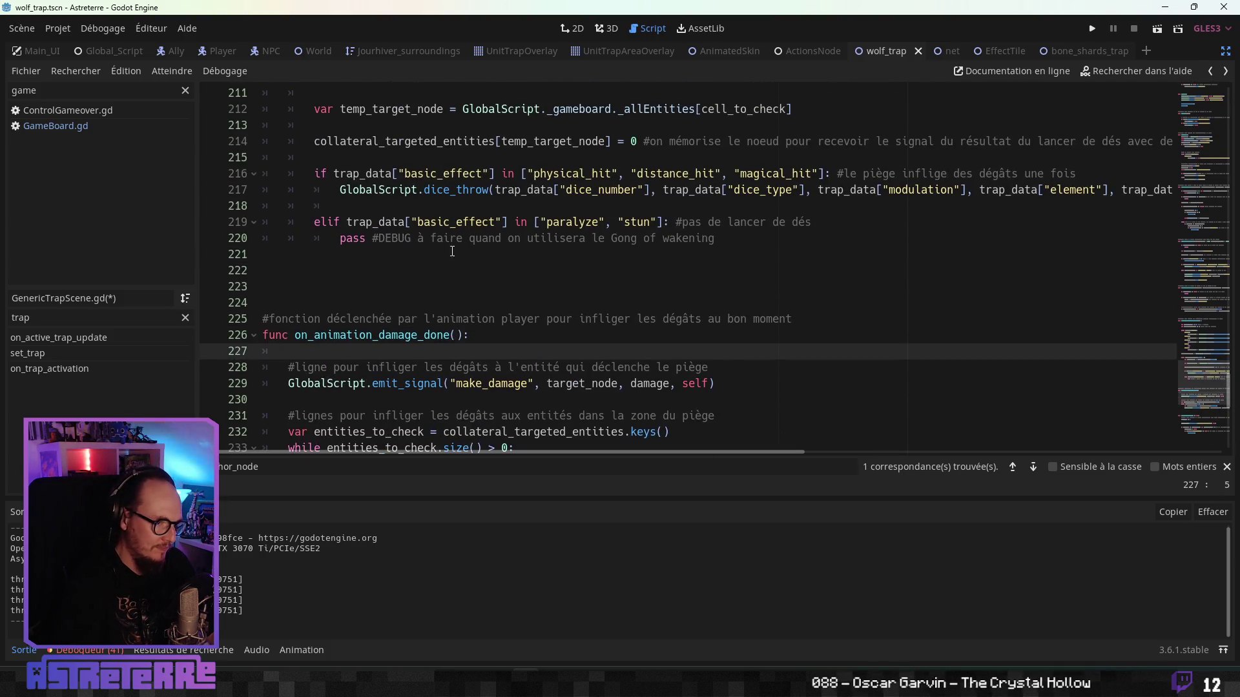
left_click(468, 240)
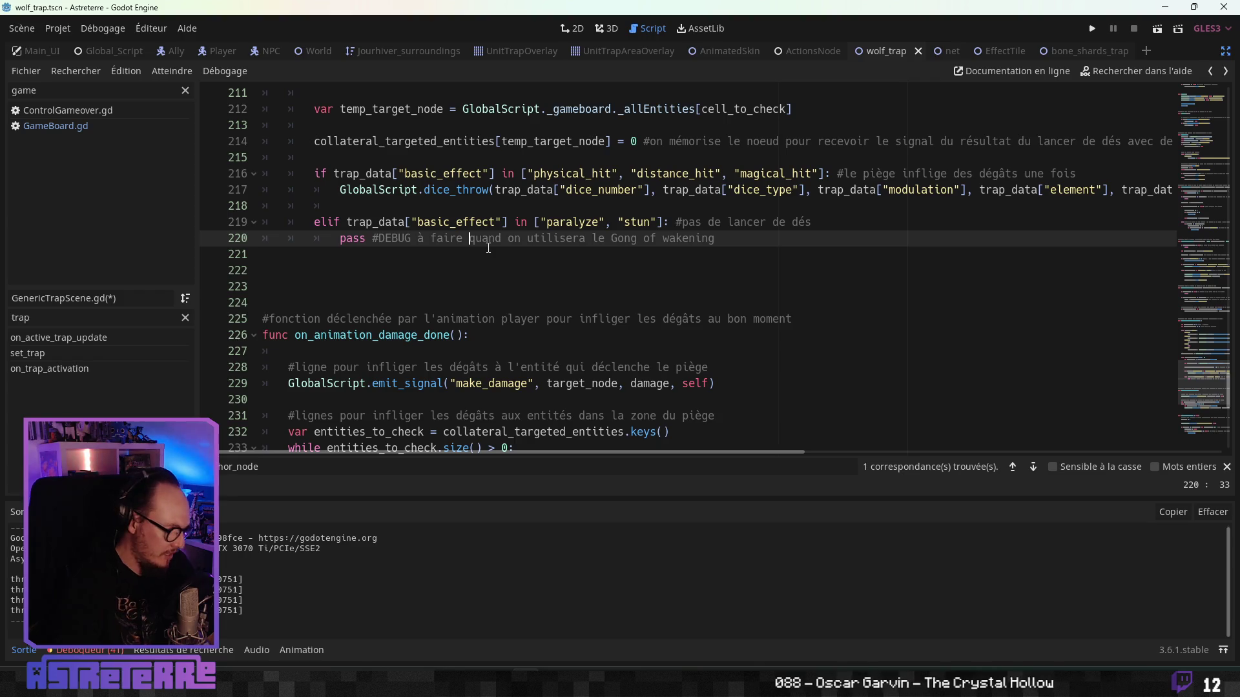
key("ctrl+s")
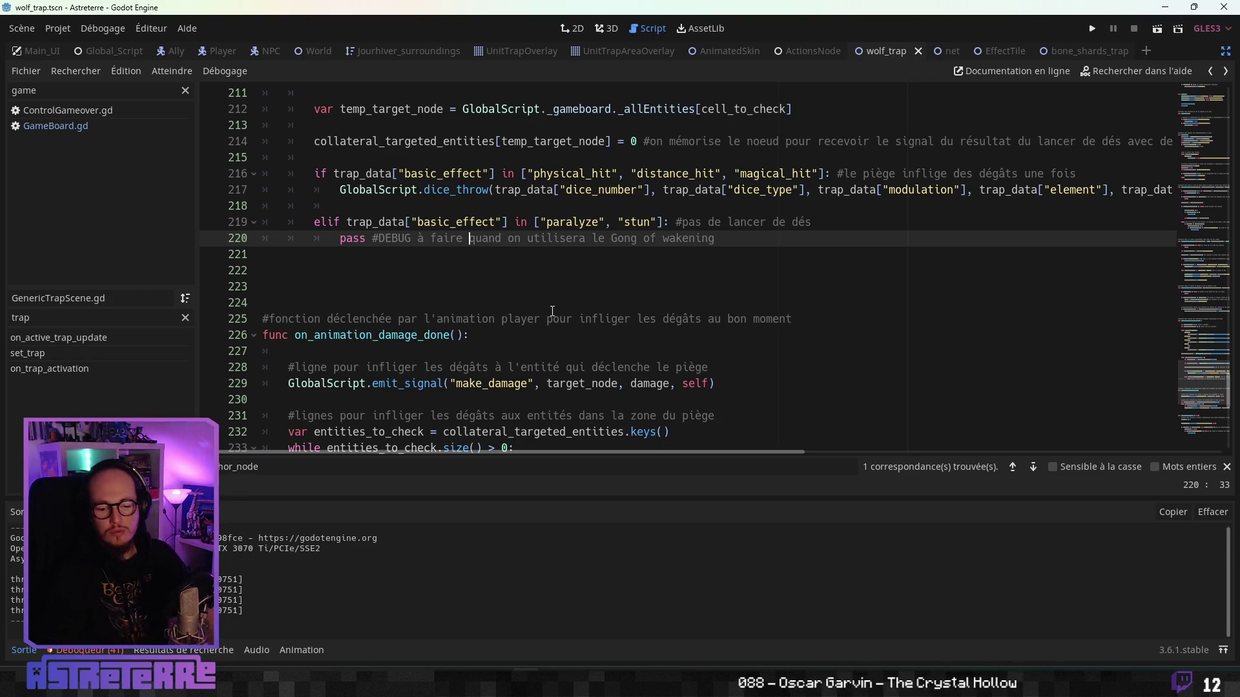